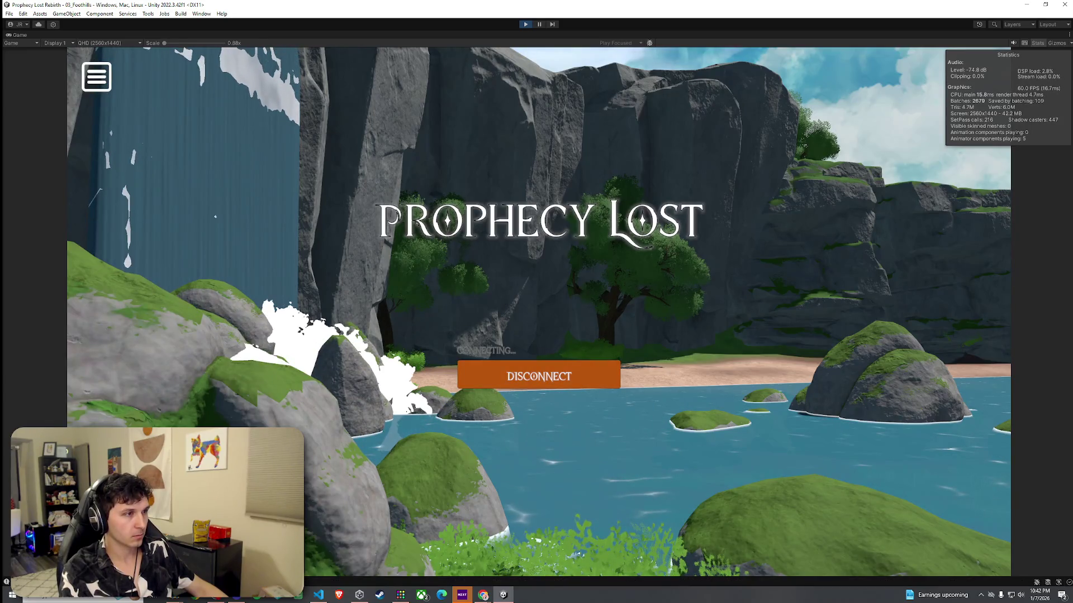
Run the character along the riverbank, across the river and through the trees into the forest clearing
key("w")
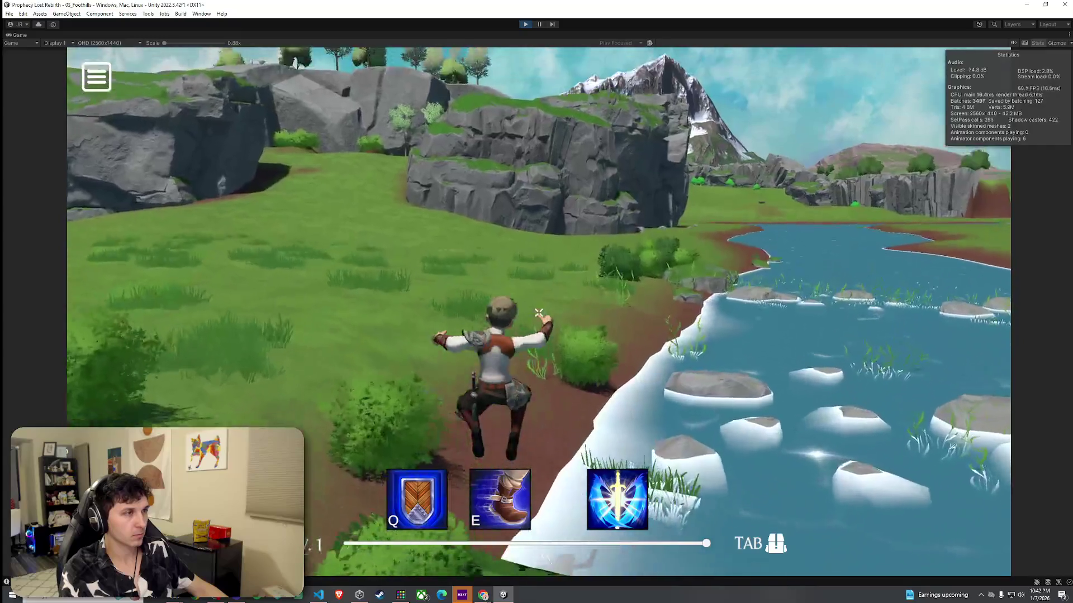
key("w")
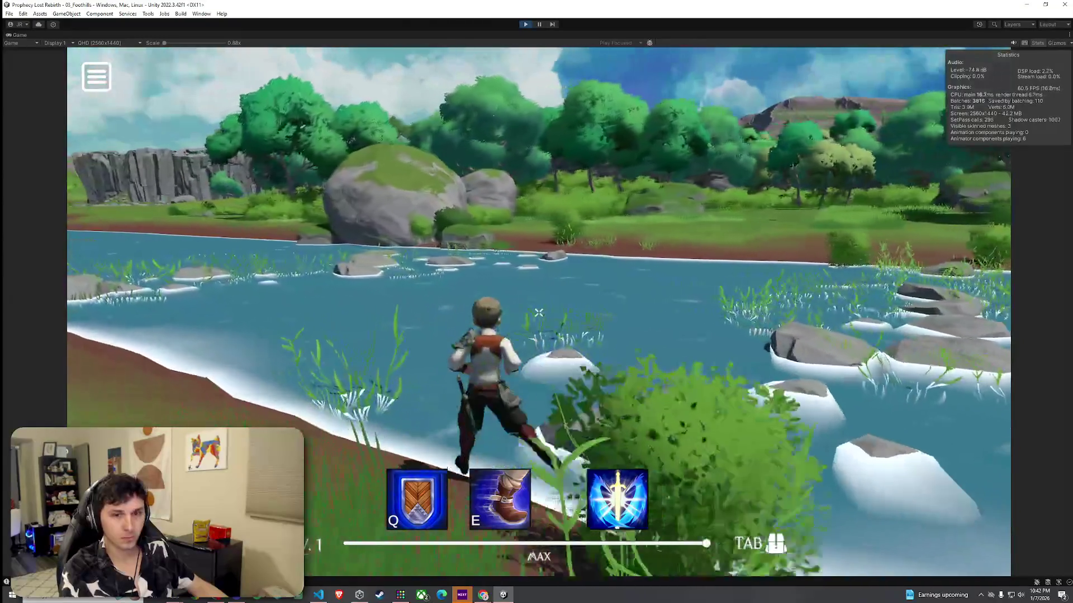
key("w")
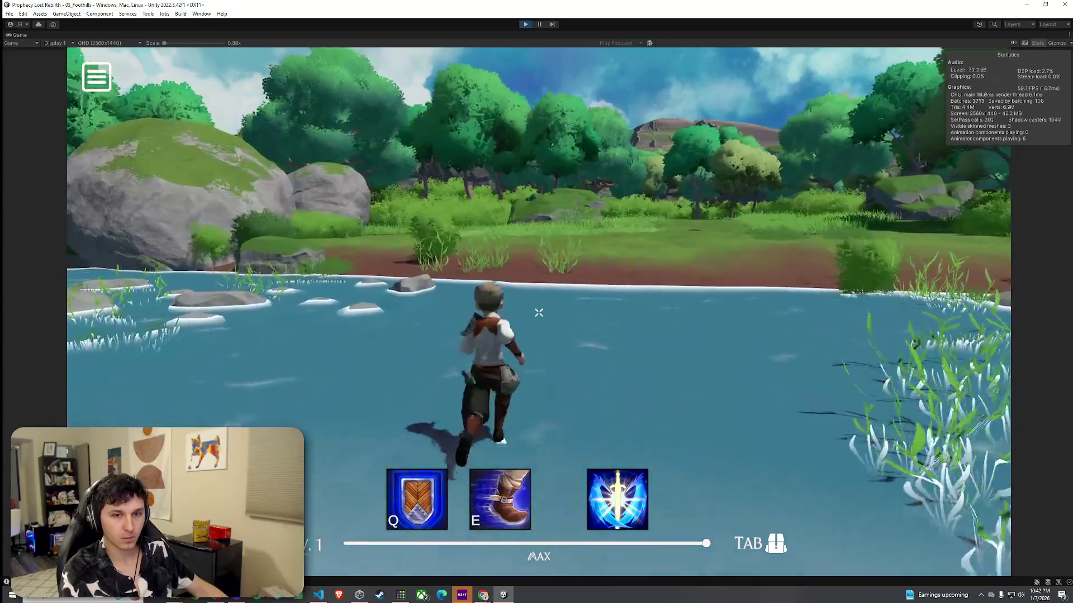
key("w")
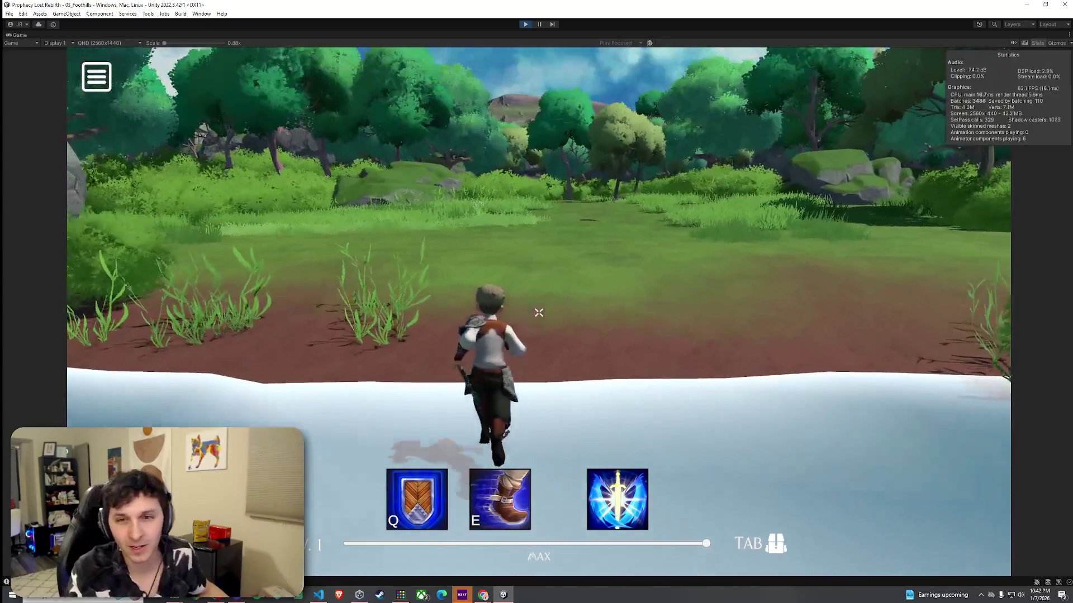
key("w")
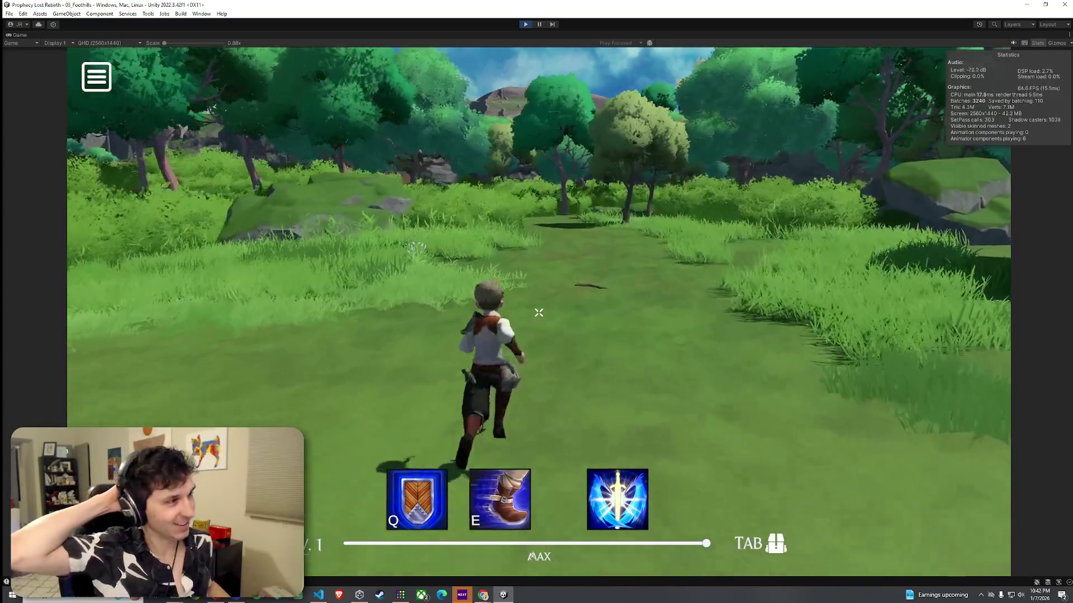
key("w")
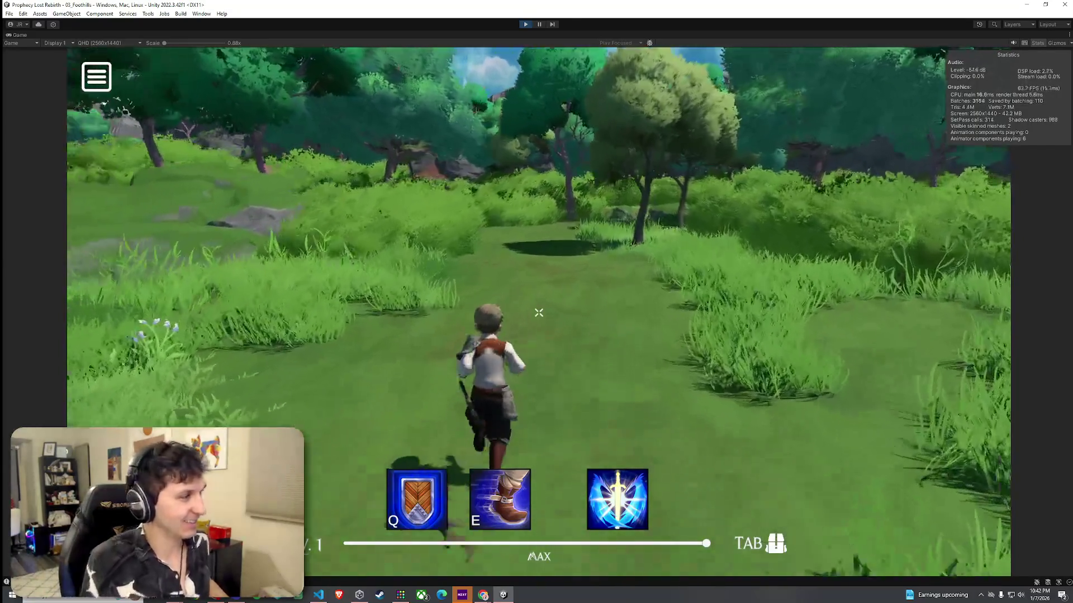
key("w")
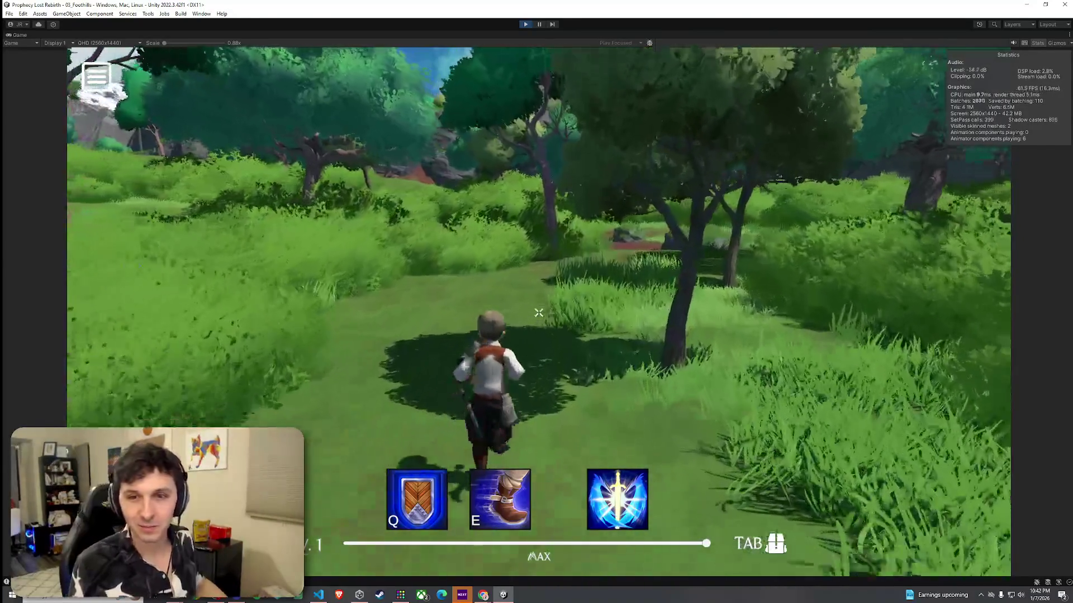
key("w")
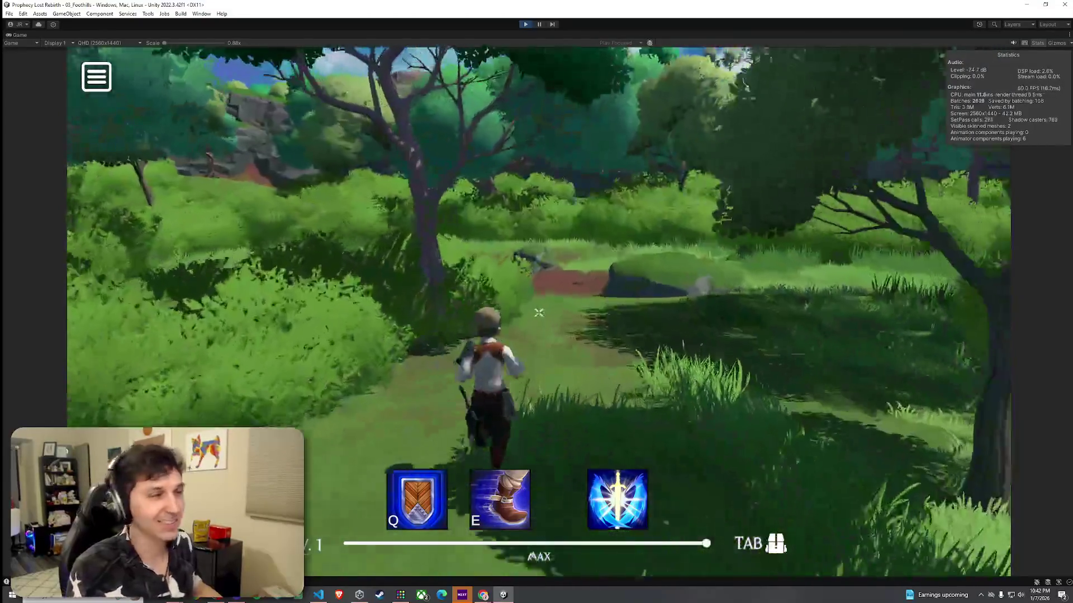
key("w")
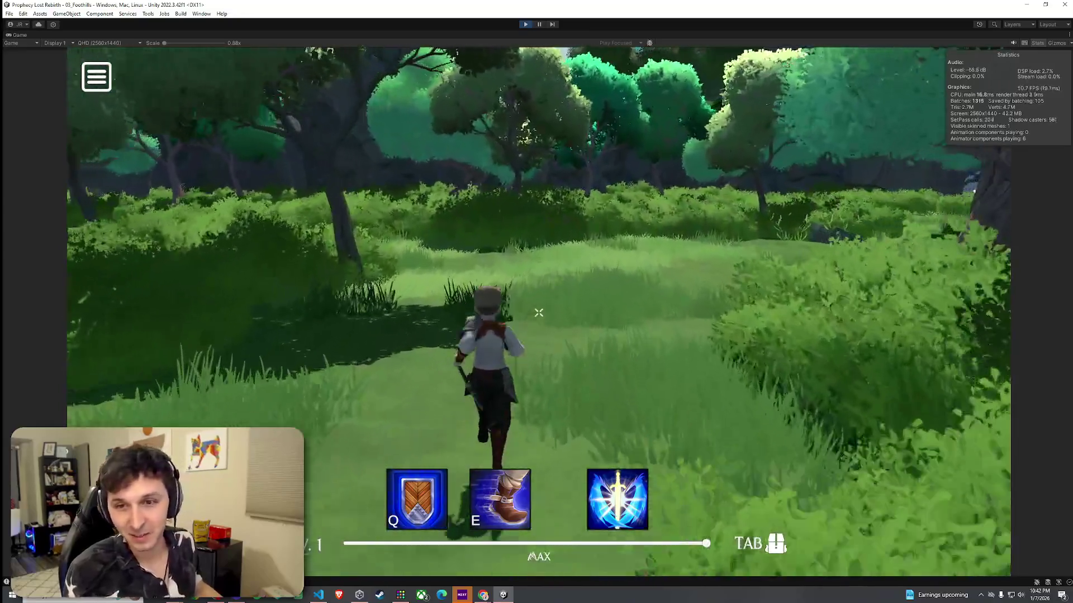
key("w")
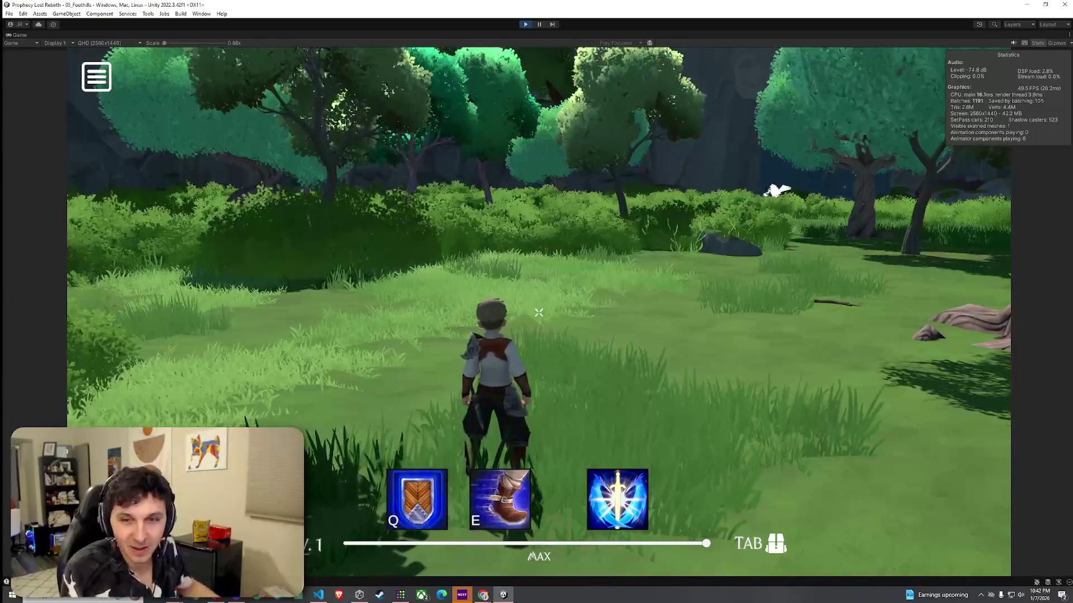
key("super")
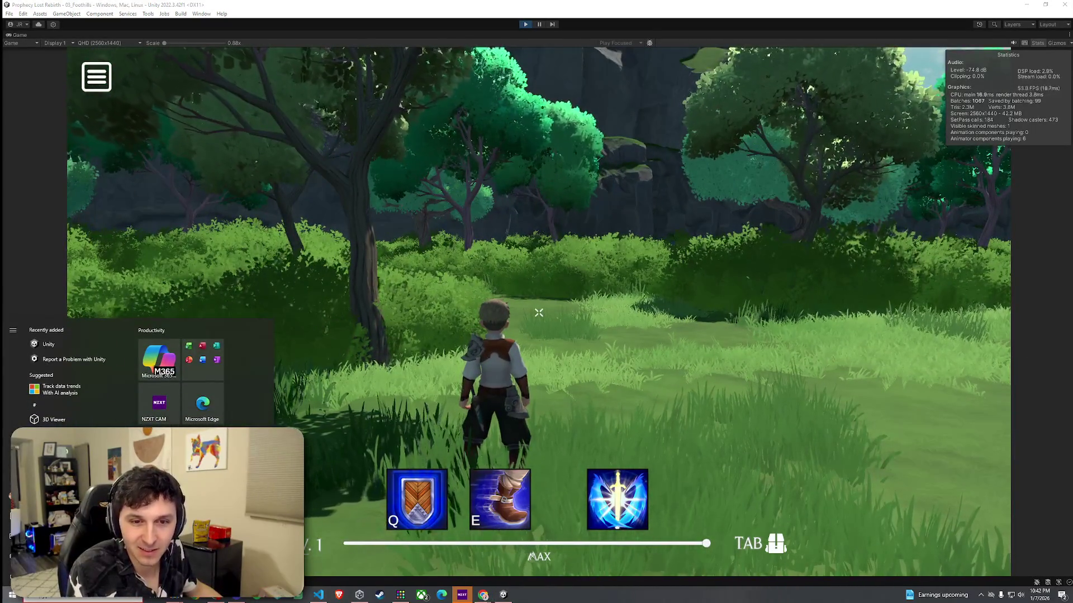
Dismiss the Start menu and switch to the Discord direct-message conversation
key("super")
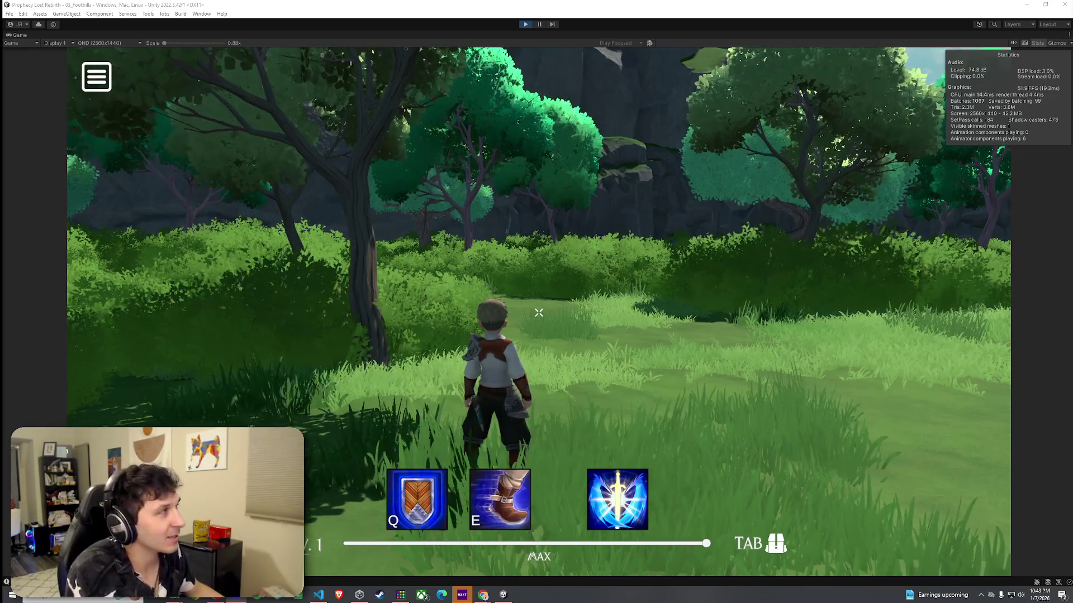
key("alt+Tab")
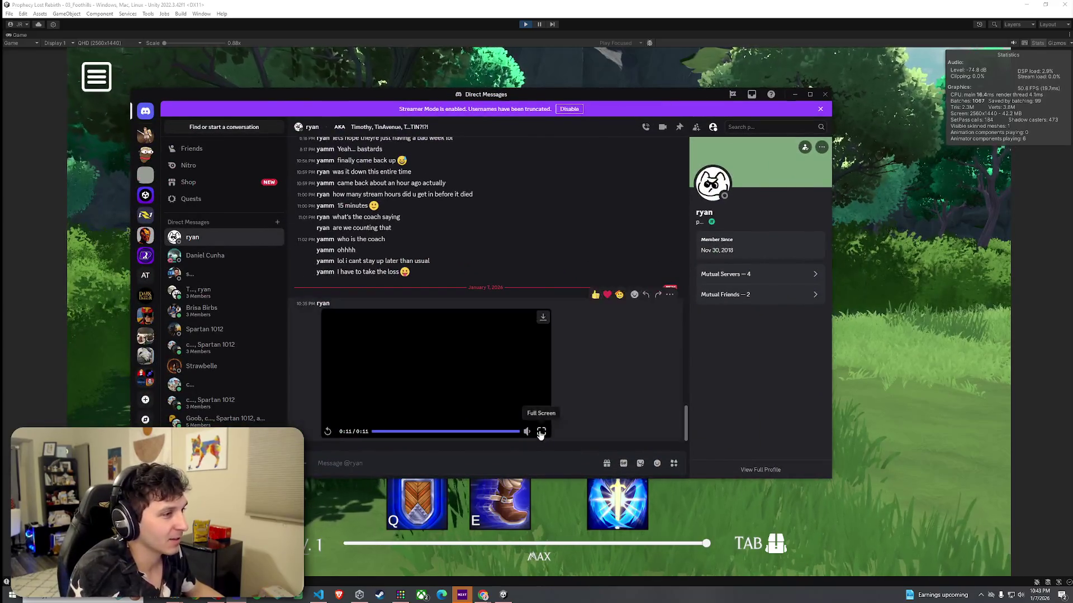
Watch the shared video clip full screen, then resume running the character through the meadow
left_click(541, 431)
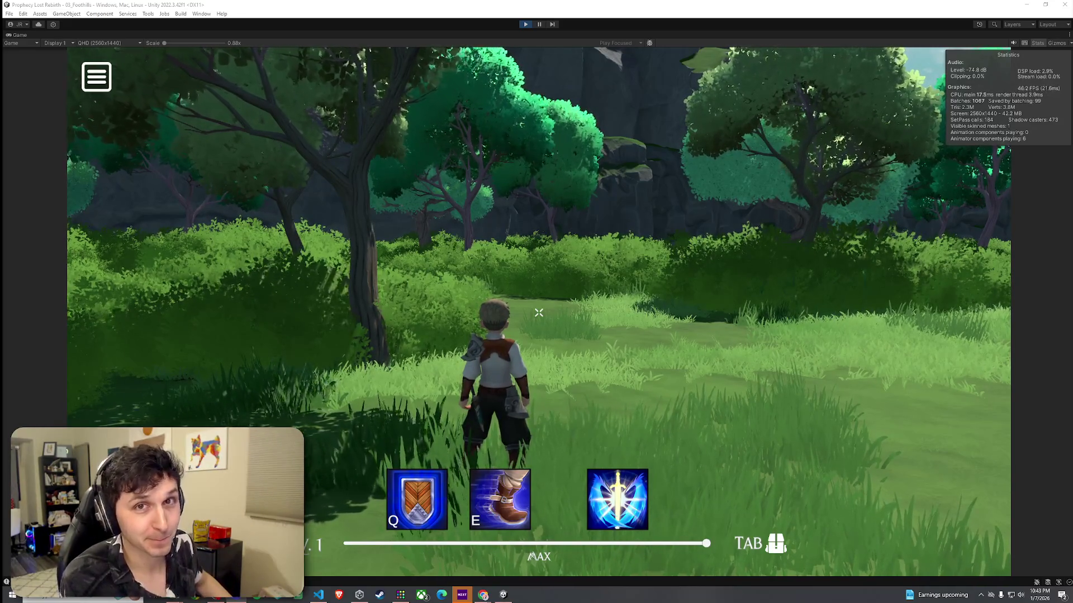
key("w")
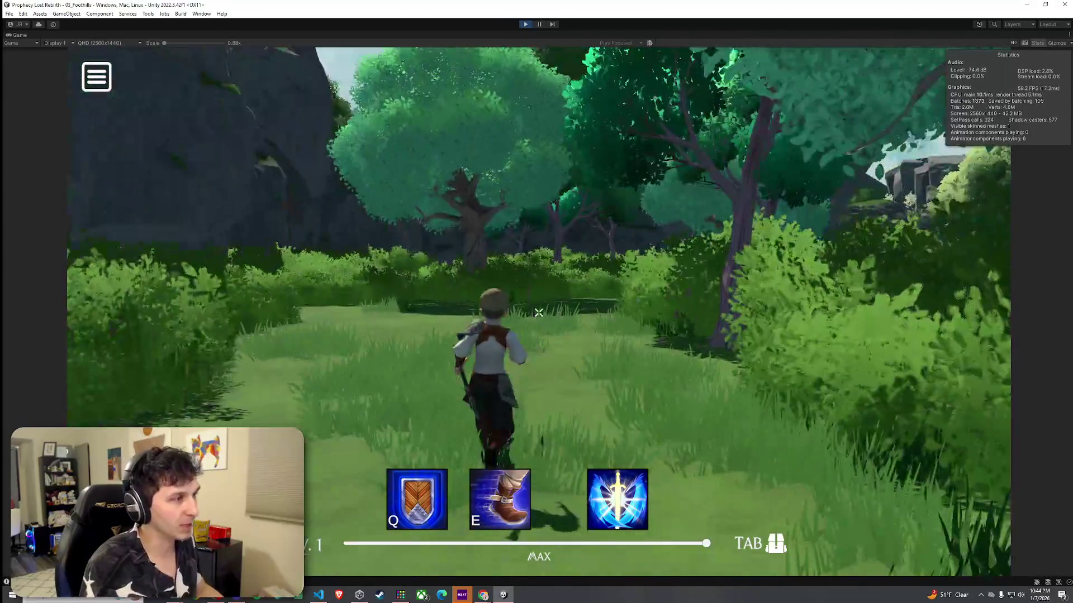
Run the character down the forest path to the tall grass beneath the rock cliff
key("w")
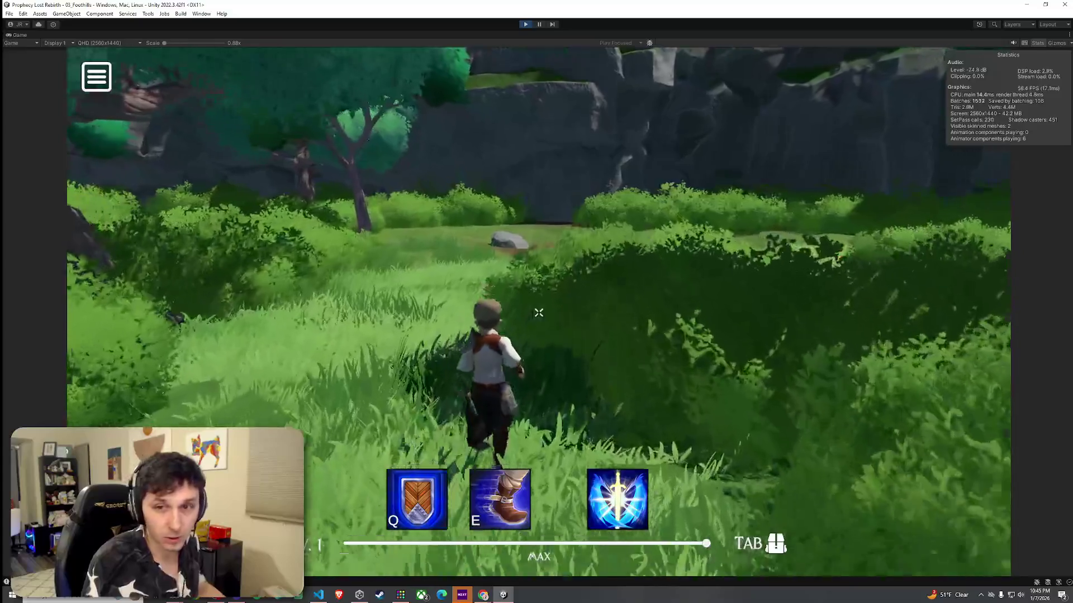
Run the character past the rocks and through the grass back to the riverbank's stepping stones
key("w")
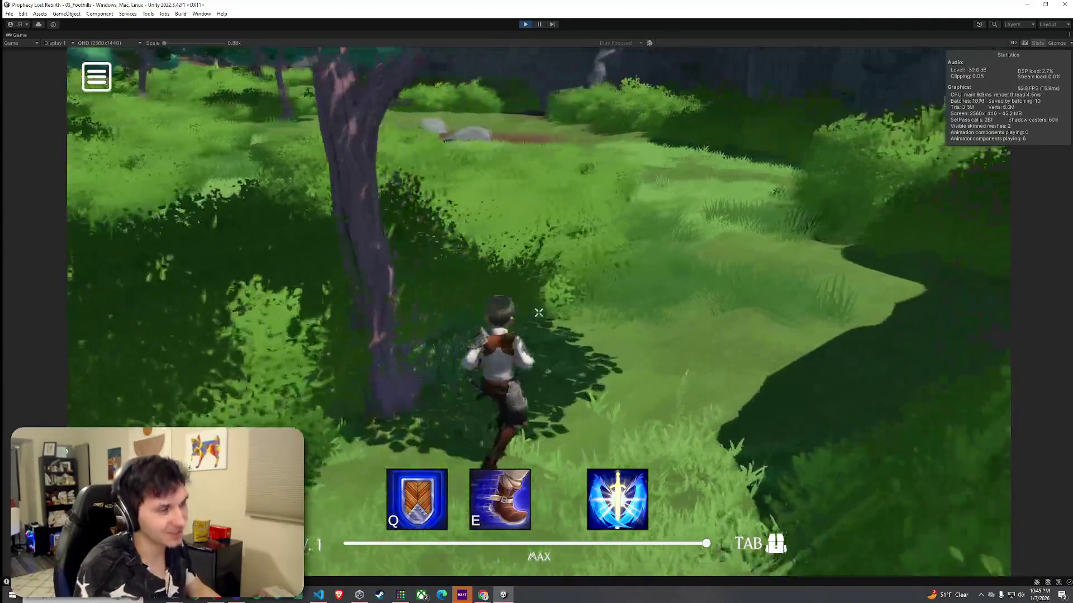
key("w")
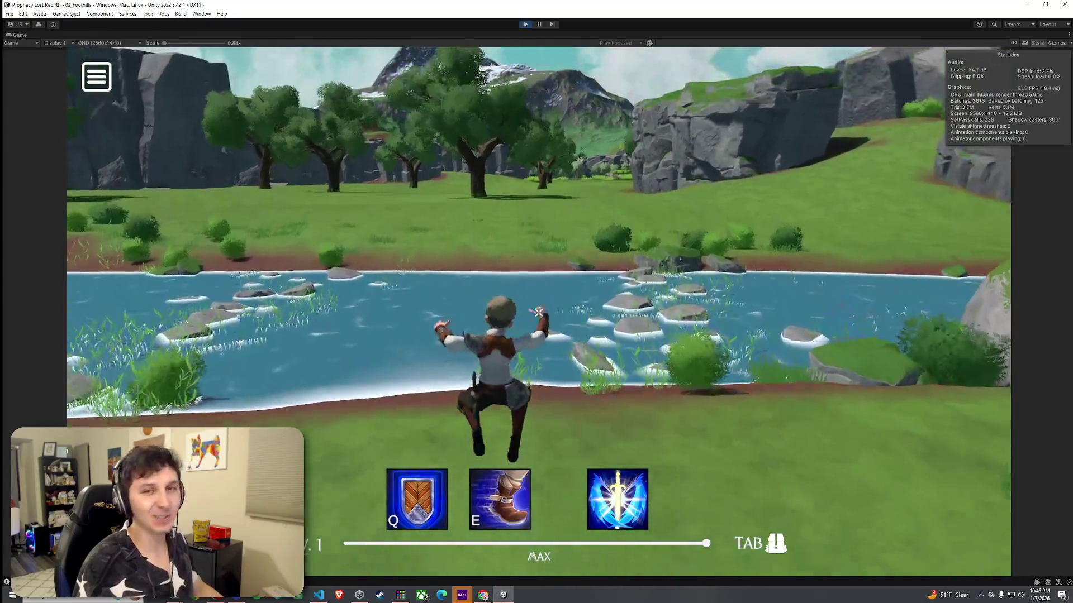
Wade the character across the river and open field to the foot of the sheer rock cliff
key("w")
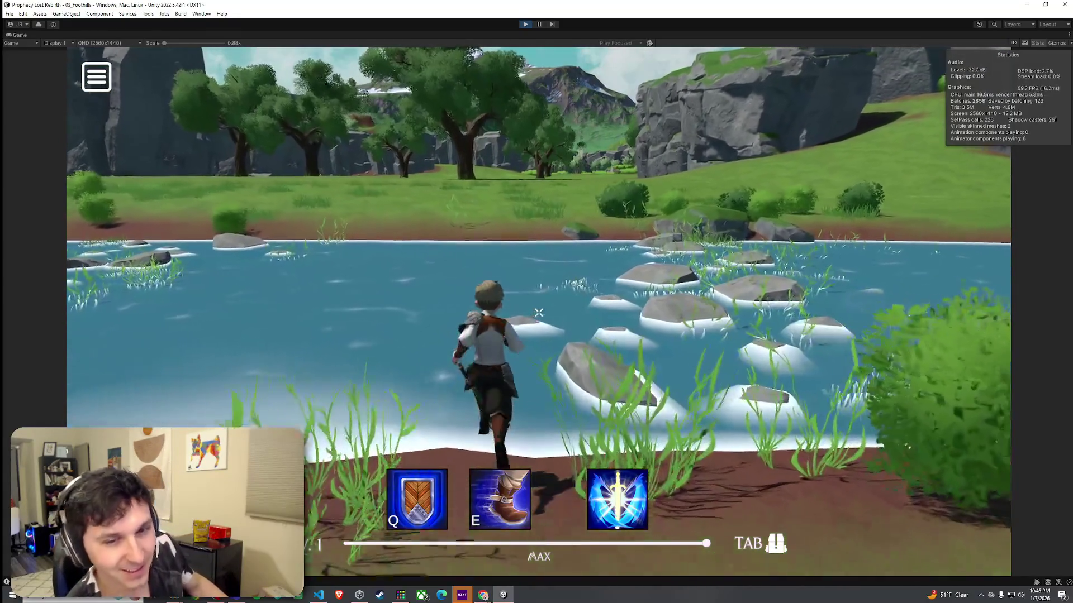
key("w")
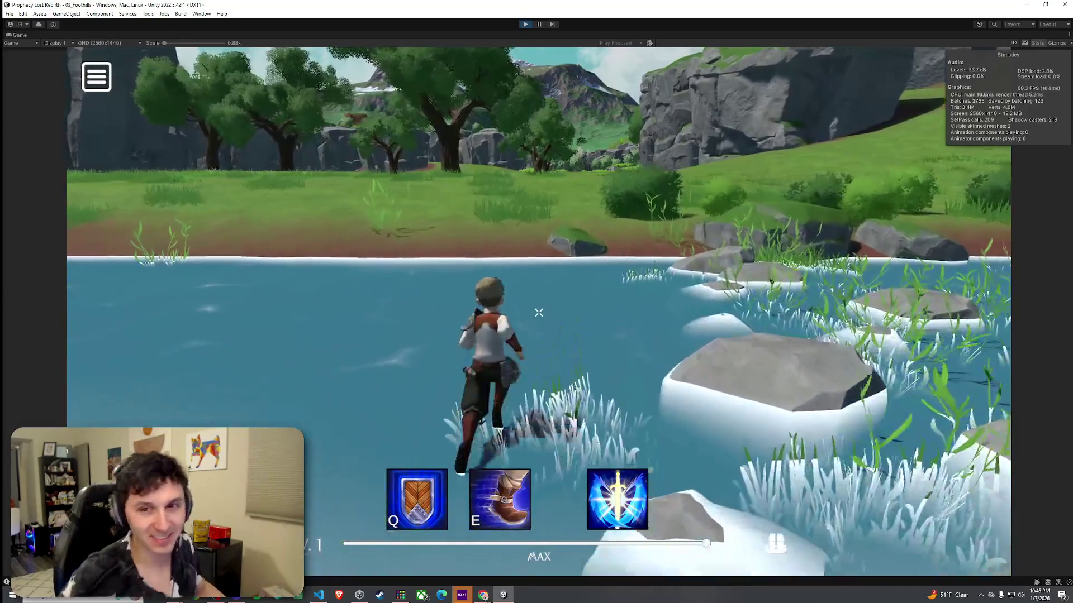
key("w")
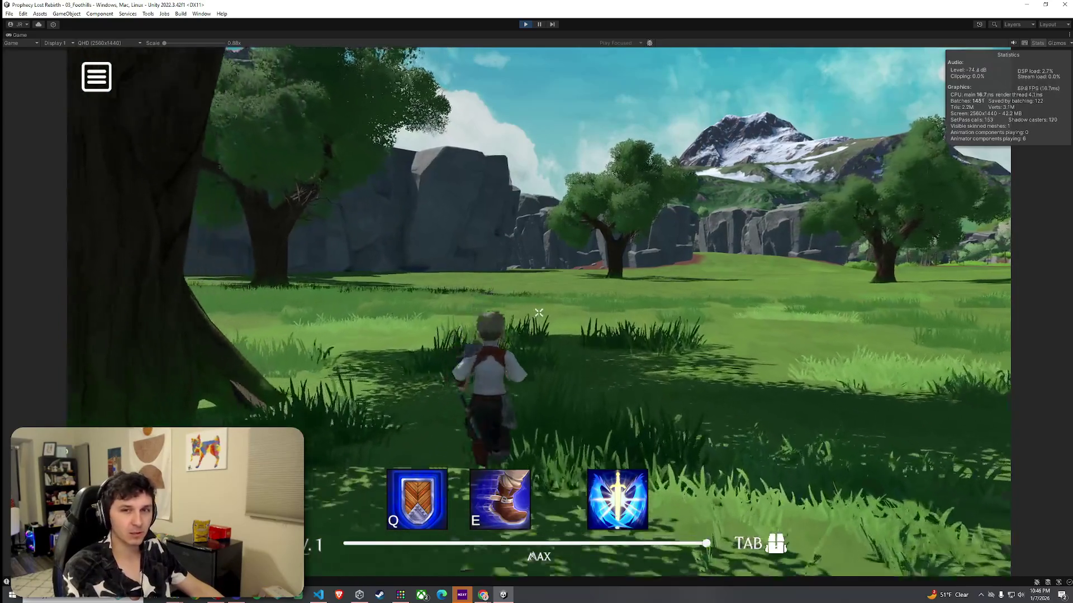
key("w")
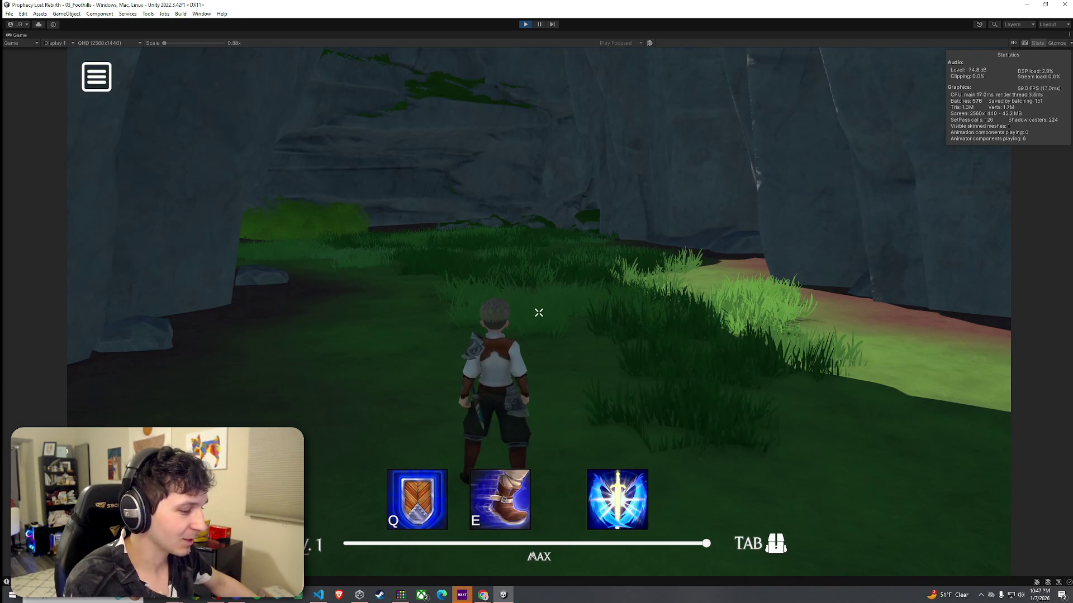
key("w")
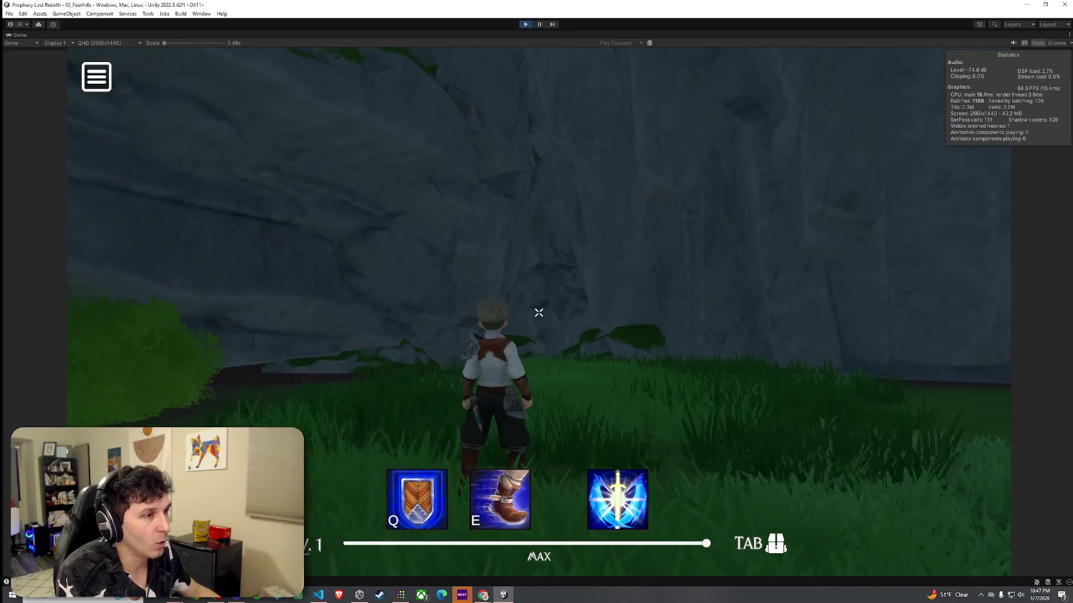
key("super")
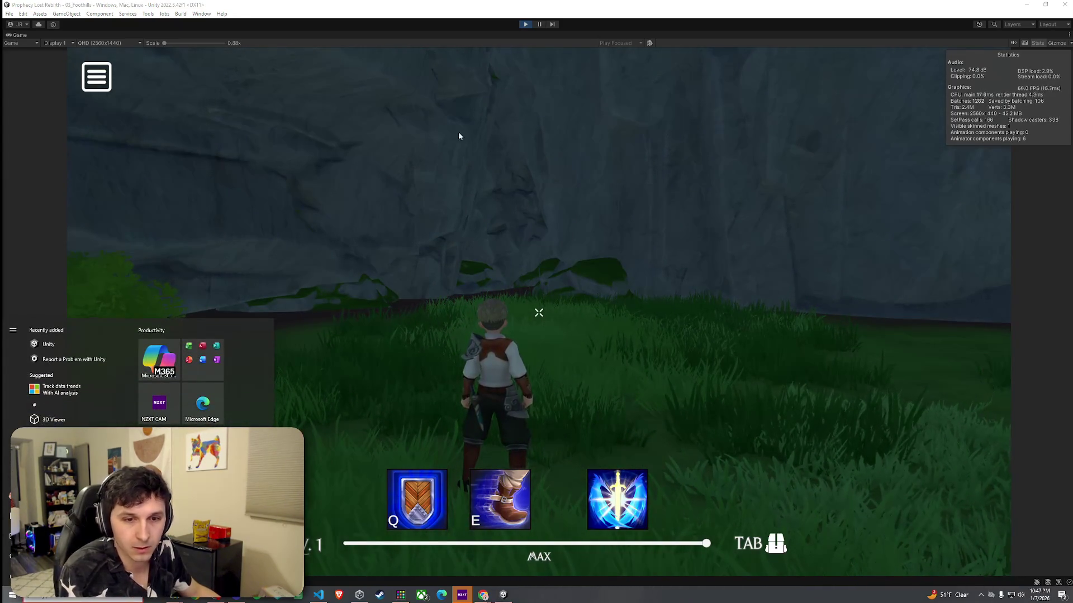
Stop the playtest and switch to the Scene view, angled toward the sky and cliffs
left_click(526, 24)
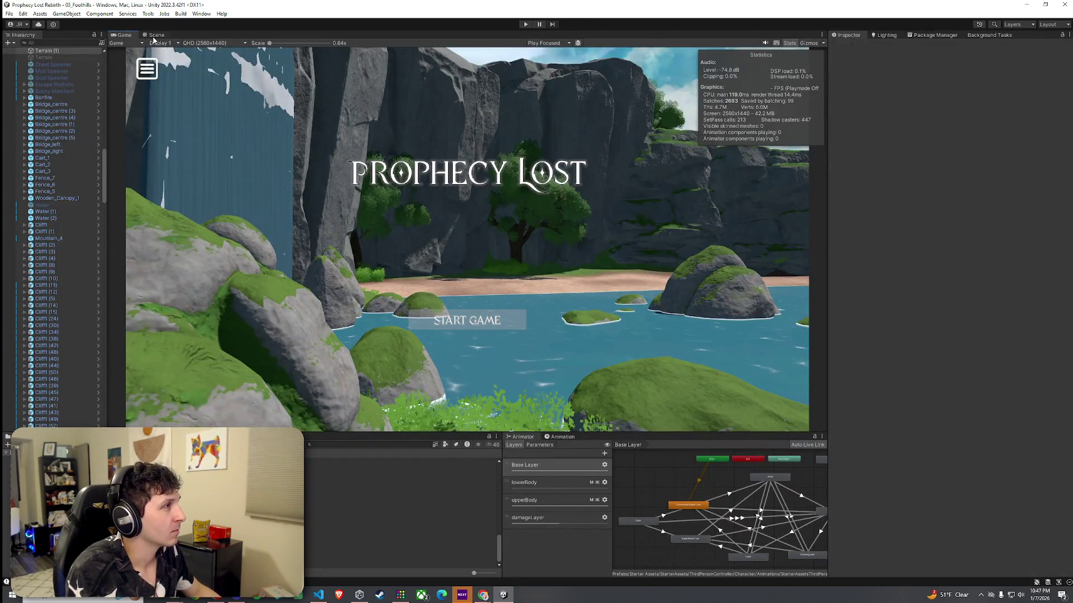
left_click(156, 35)
mouse_move(235, 127)
left_mouse_down()
mouse_move(473, 131)
mouse_move(635, 240)
mouse_move(782, 277)
left_mouse_up()
scroll(83, 172, "up", 5)
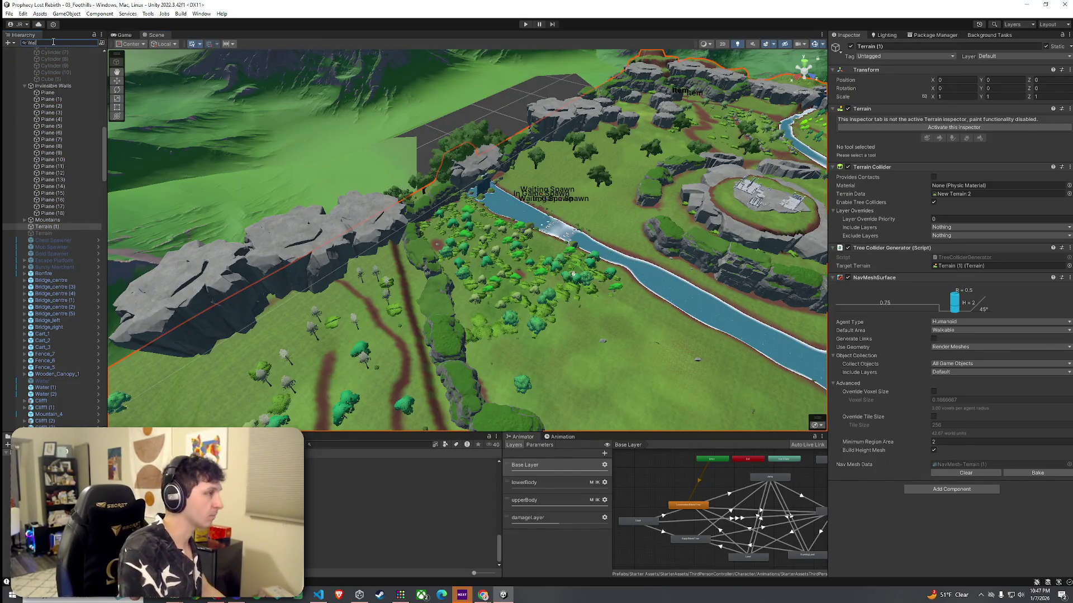
Search the Hierarchy for 'Wall', frame the Invisible Walls group, and clear the search
type("Wall")
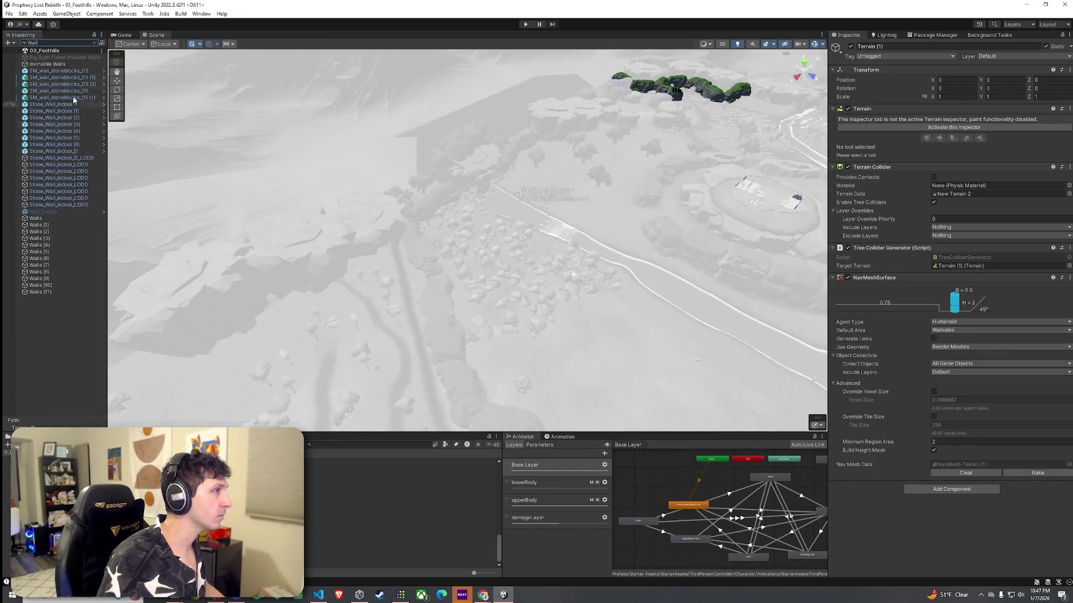
double_click(47, 64)
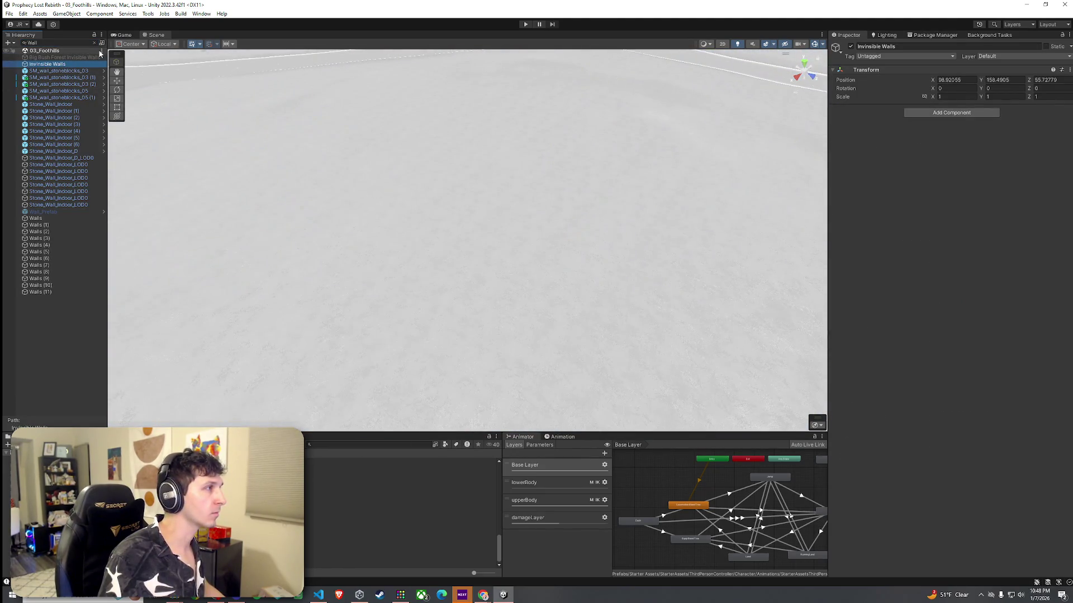
left_click(94, 42)
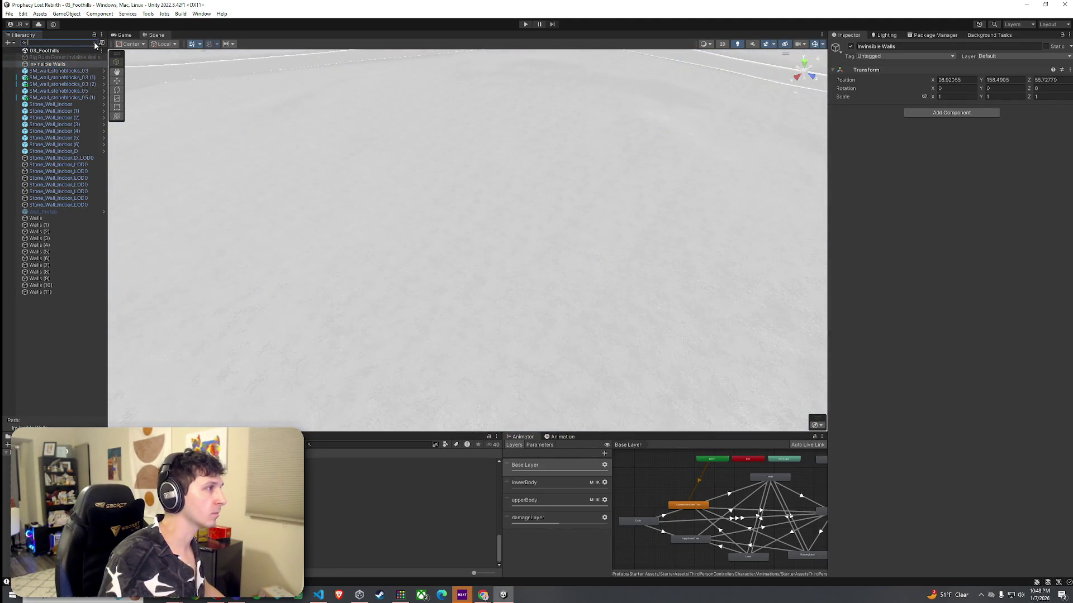
Fly the Scene camera down onto the cliff rocks and select Plane (1) of the walls
mouse_move(223, 328)
left_mouse_down()
mouse_move(229, 176)
mouse_move(187, 175)
mouse_move(177, 199)
mouse_move(210, 218)
left_mouse_up()
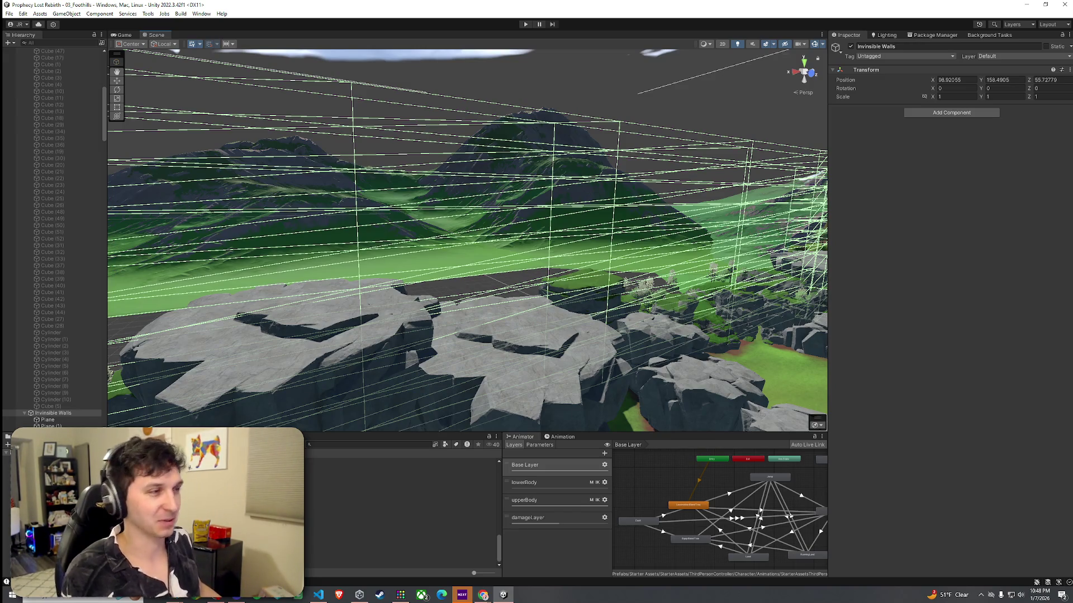
key("w")
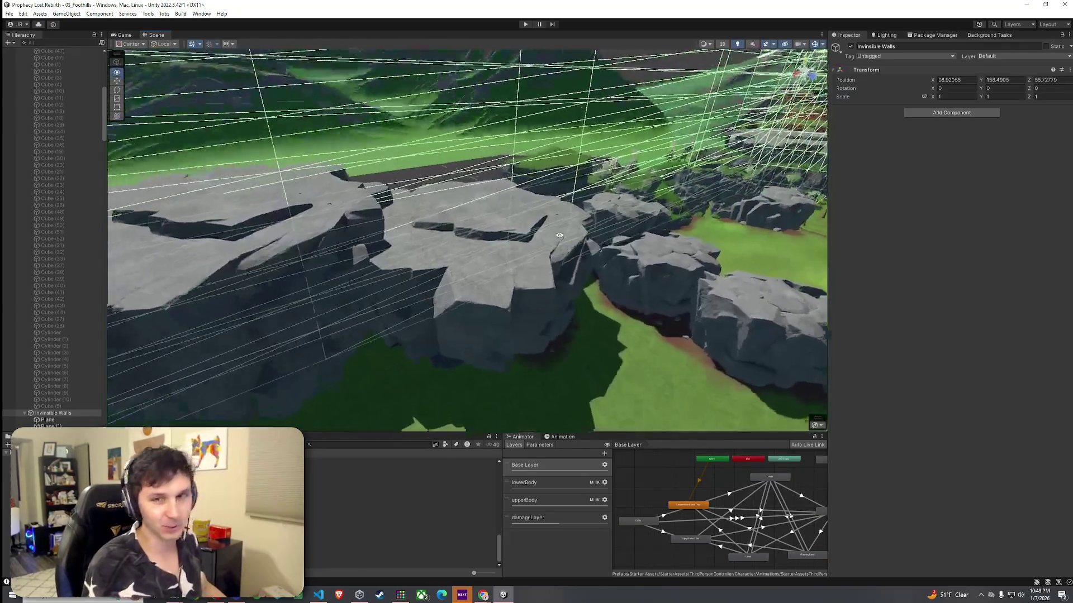
mouse_move(559, 235)
left_mouse_down()
mouse_move(559, 224)
mouse_move(584, 291)
mouse_move(391, 268)
left_mouse_up()
scroll(48, 342, "down", 10)
left_click(54, 275)
Select Planes (3) and (4) of Invisible Walls and inspect how Plane (4) lines up with the cliff edge
key("Down")
key("Down")
key("Down")
left_click_drag(313, 302, 170, 308)
left_click(59, 289)
left_click(50, 295, "ctrl")
mouse_move(296, 282)
left_mouse_down()
mouse_move(139, 285)
mouse_move(497, 304)
mouse_move(169, 299)
left_mouse_up()
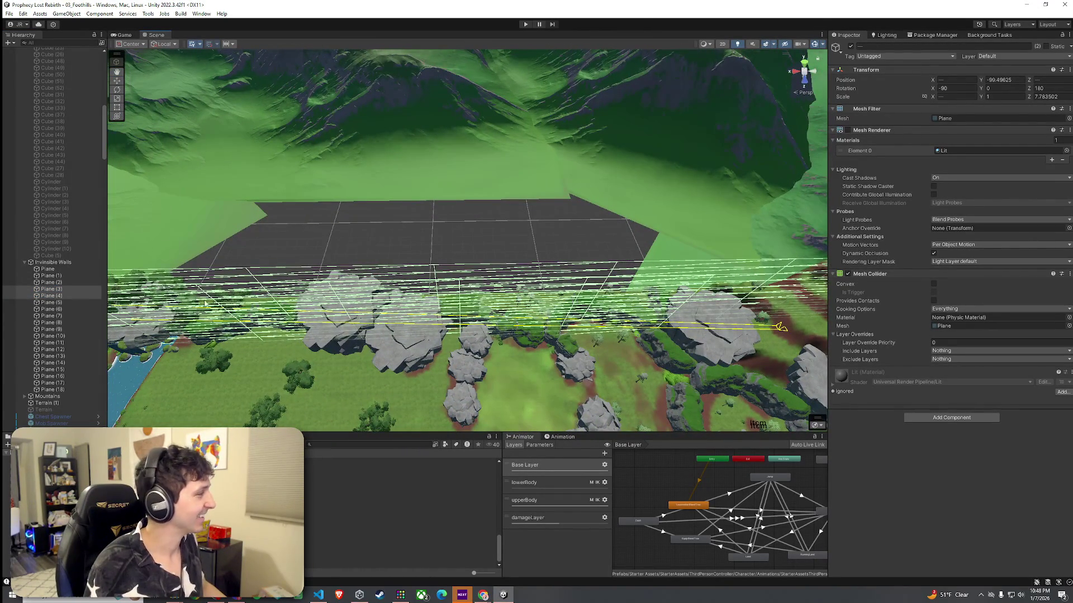
left_click_drag(368, 306, 391, 308)
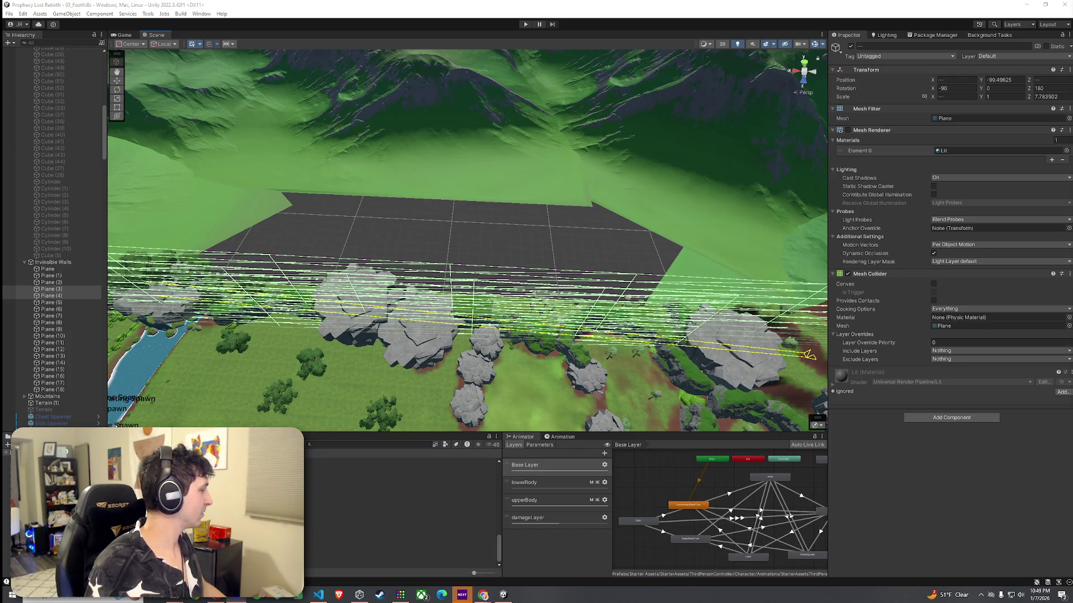
mouse_move(543, 229)
left_mouse_down()
mouse_move(552, 231)
mouse_move(481, 223)
mouse_move(411, 270)
mouse_move(626, 320)
left_mouse_up()
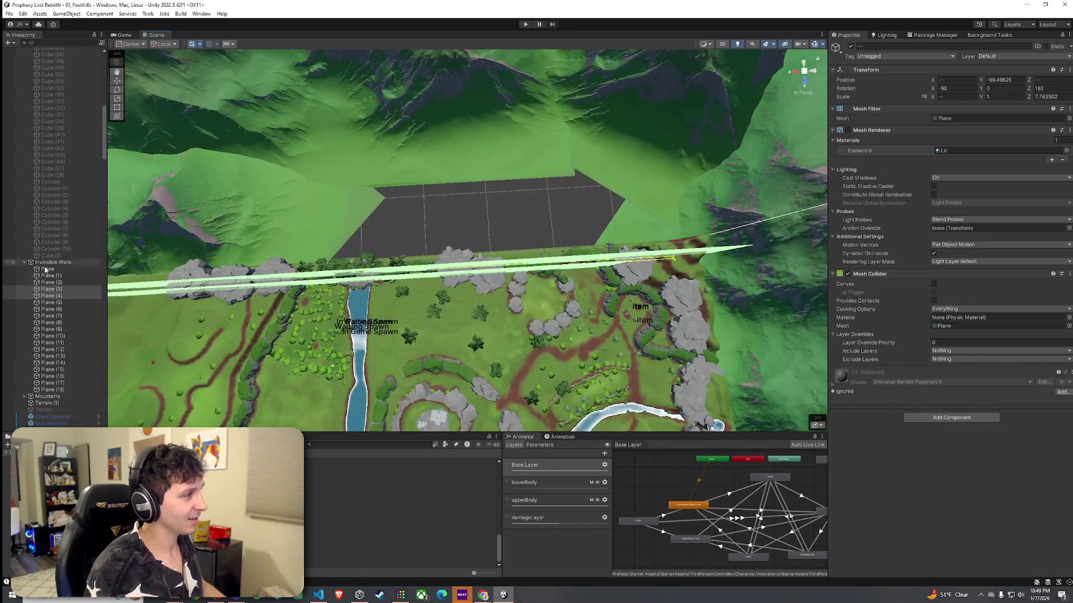
left_click(63, 296)
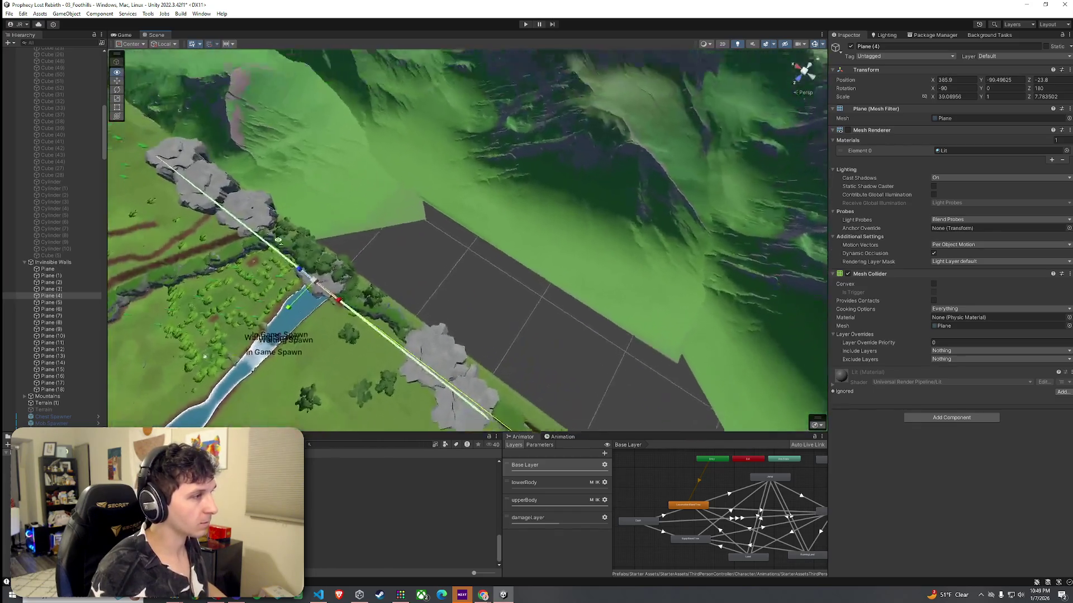
mouse_move(329, 255)
left_mouse_down()
mouse_move(504, 288)
mouse_move(489, 260)
mouse_move(561, 233)
mouse_move(443, 240)
mouse_move(491, 220)
mouse_move(363, 183)
mouse_move(378, 206)
mouse_move(360, 210)
mouse_move(330, 190)
mouse_move(391, 190)
mouse_move(474, 220)
mouse_move(494, 244)
mouse_move(486, 215)
left_mouse_up()
left_click(69, 289, "ctrl")
Duplicate the Plane (4) invisible wall, creating Plane (19)
left_click_drag(425, 240, 386, 232)
left_click(67, 290)
left_click(67, 297)
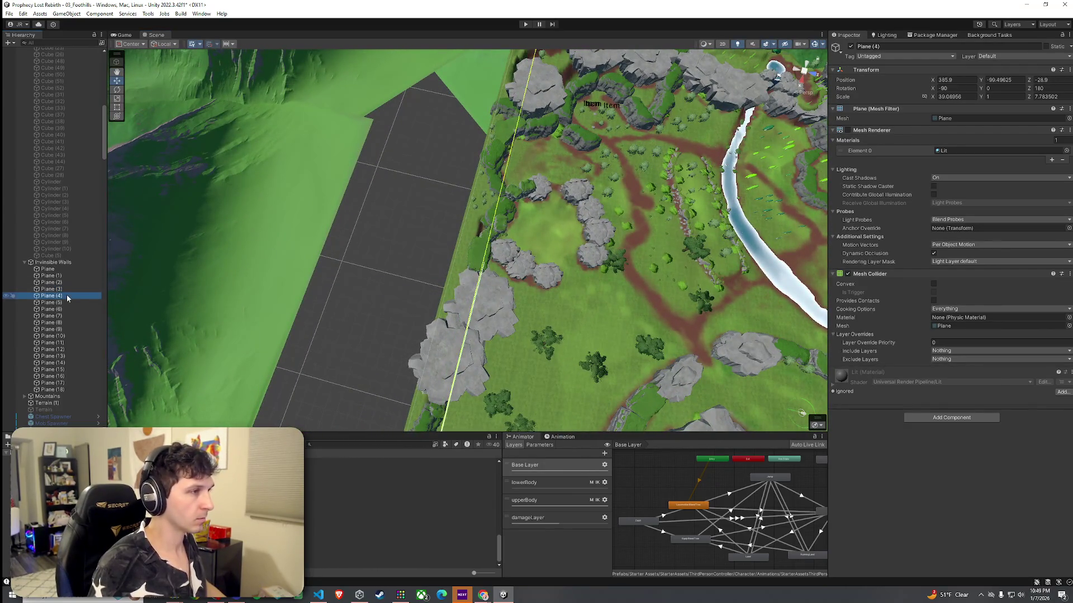
key("ctrl+d")
Move Plane (19) across the gap along the cliff rocks and compare it with Planes (3) and (4)
mouse_move(260, 307)
left_mouse_down()
mouse_move(296, 318)
mouse_move(720, 297)
left_mouse_up()
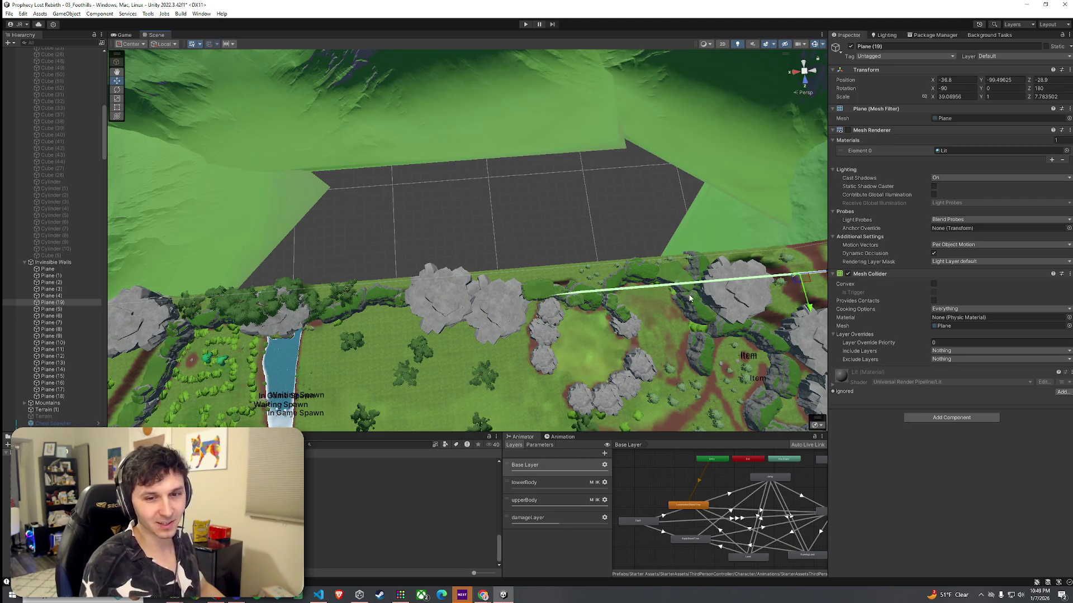
mouse_move(686, 304)
left_mouse_down()
mouse_move(726, 273)
mouse_move(588, 311)
mouse_move(453, 300)
mouse_move(531, 310)
mouse_move(643, 273)
mouse_move(640, 255)
left_mouse_up()
left_click_drag(637, 263, 609, 271)
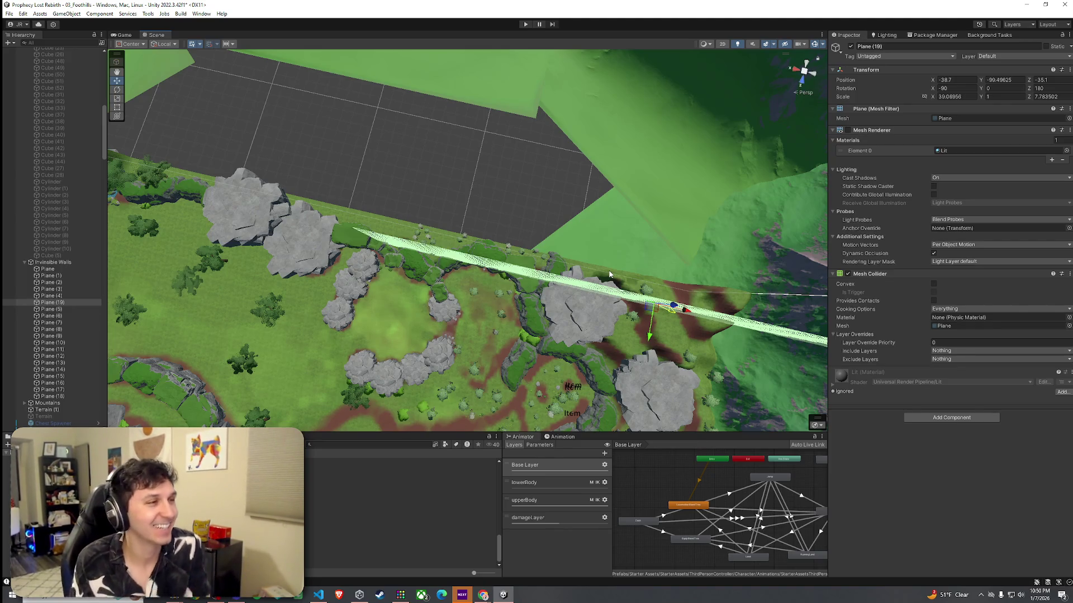
left_click(313, 217, "shift")
left_click(235, 201, "shift")
left_click_drag(425, 263, 348, 265)
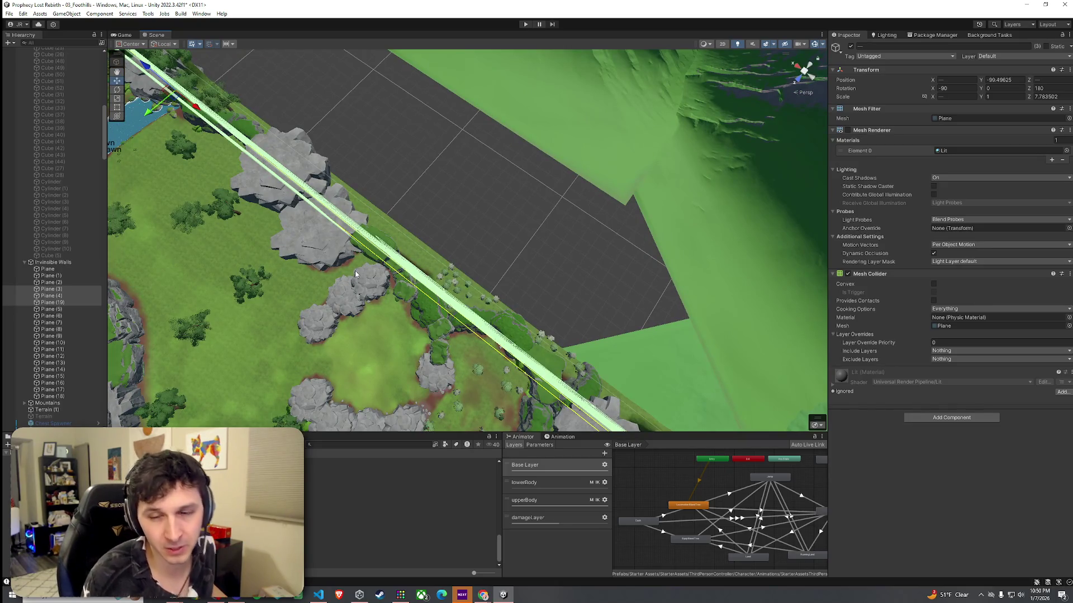
Slide Plane (19) along the cliff and scale its width to 35.19621
mouse_move(394, 267)
left_mouse_down()
mouse_move(305, 238)
mouse_move(263, 284)
mouse_move(195, 294)
left_mouse_up()
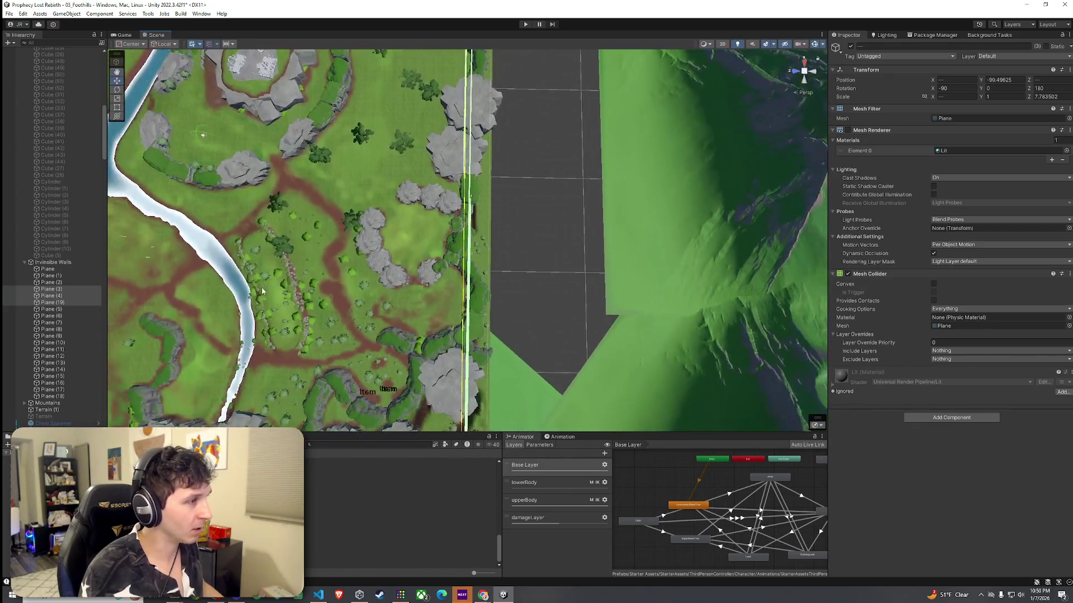
left_click(52, 302)
mouse_move(453, 336)
left_mouse_down()
mouse_move(609, 302)
mouse_move(611, 312)
left_mouse_up()
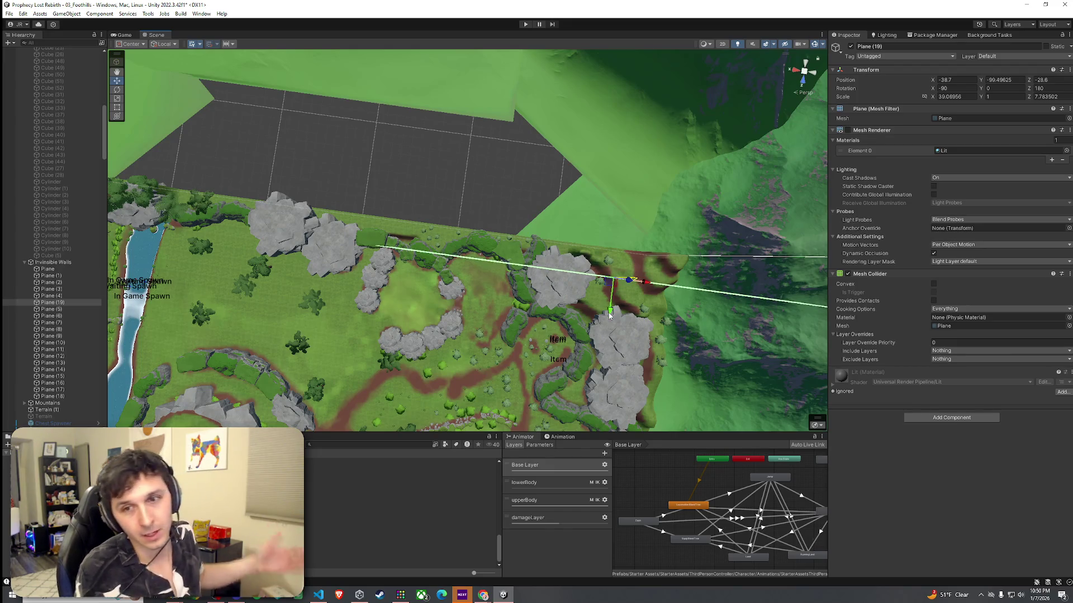
key("r")
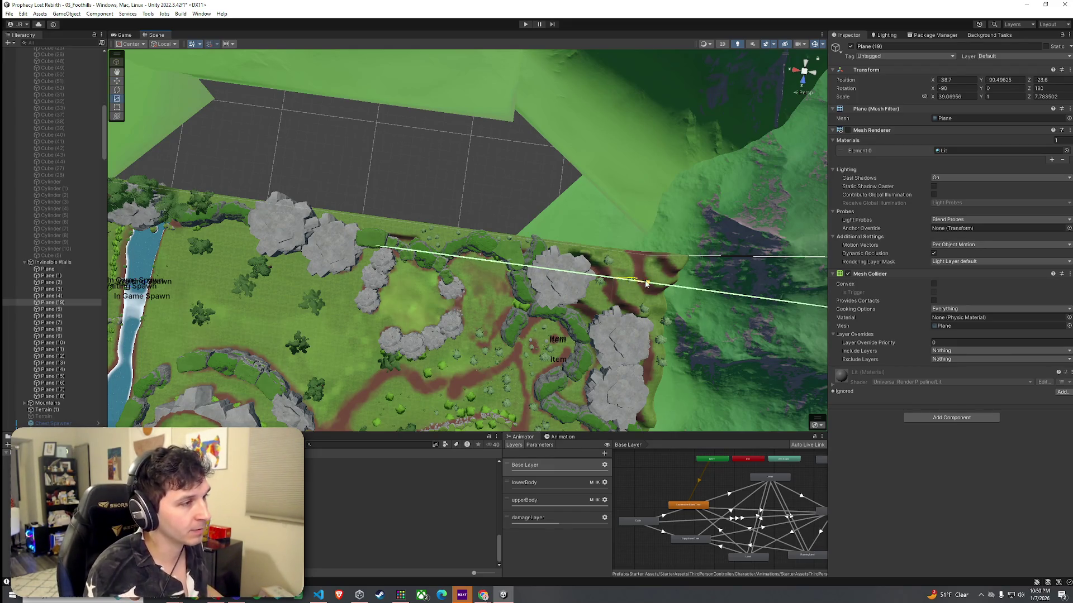
left_click_drag(643, 284, 90, 294)
Compare Plane (19) with Planes (3) and (4) where the walls meet along the cliff
left_click(78, 289, "ctrl")
left_click(79, 296, "ctrl")
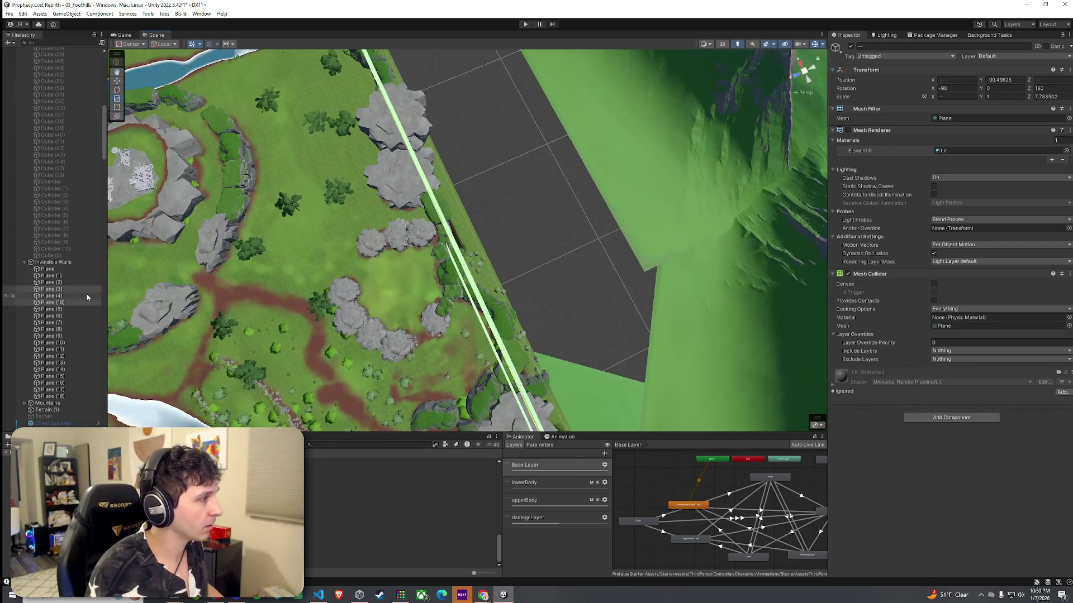
mouse_move(362, 282)
left_mouse_down()
mouse_move(661, 260)
mouse_move(143, 336)
left_mouse_up()
left_click(66, 296)
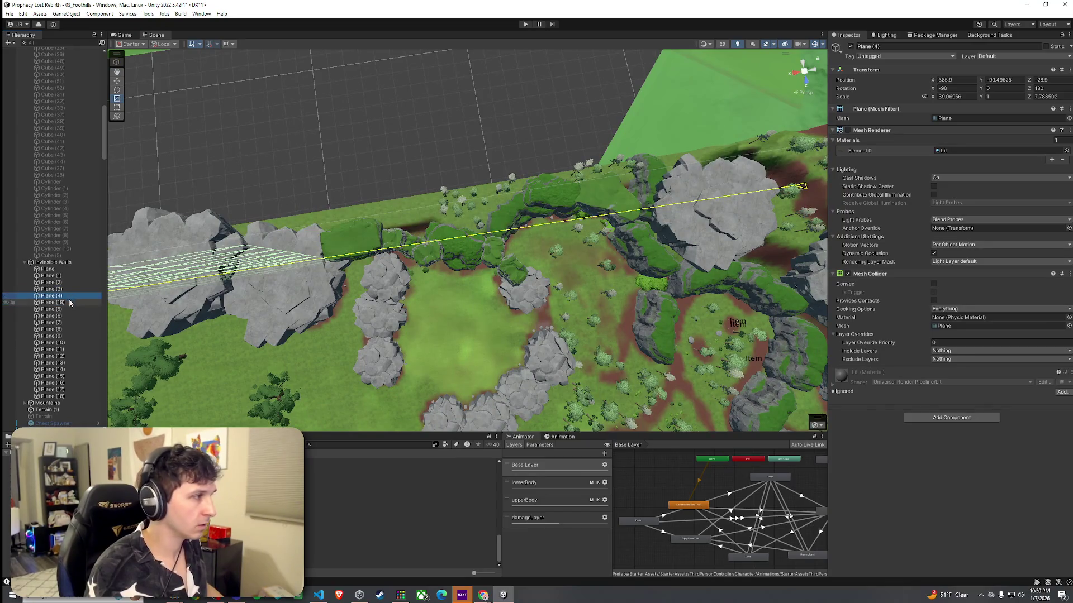
left_click(66, 289)
left_click(66, 295)
left_click_drag(497, 263, 137, 339)
left_click(80, 303)
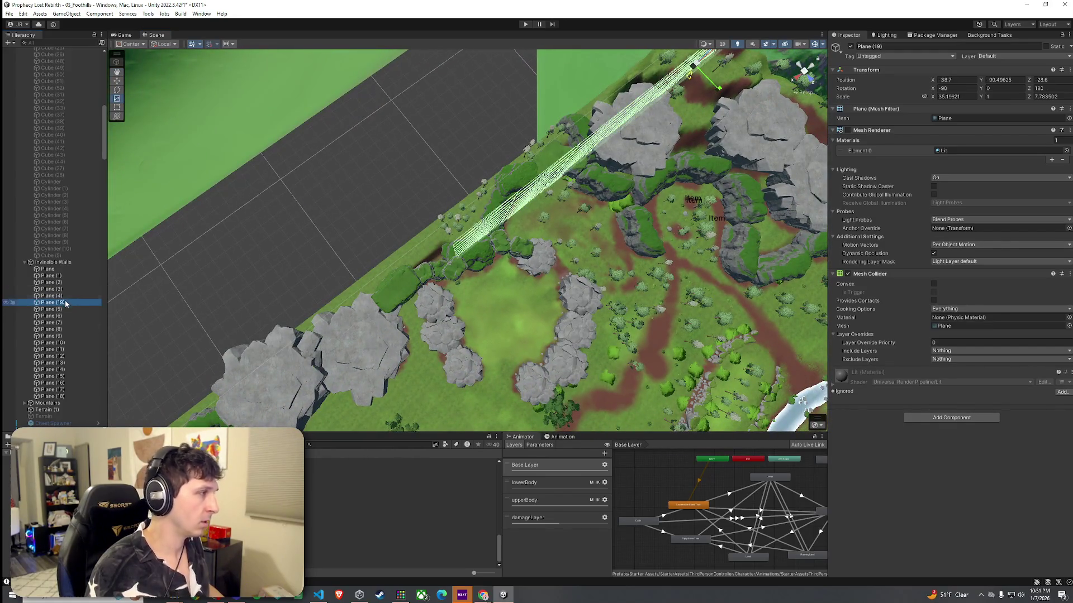
left_click(66, 296, "ctrl")
left_click(66, 289, "ctrl")
mouse_move(156, 292)
left_mouse_down()
mouse_move(333, 276)
mouse_move(291, 279)
left_mouse_up()
Delete the Plane (19) wall
left_click(70, 302)
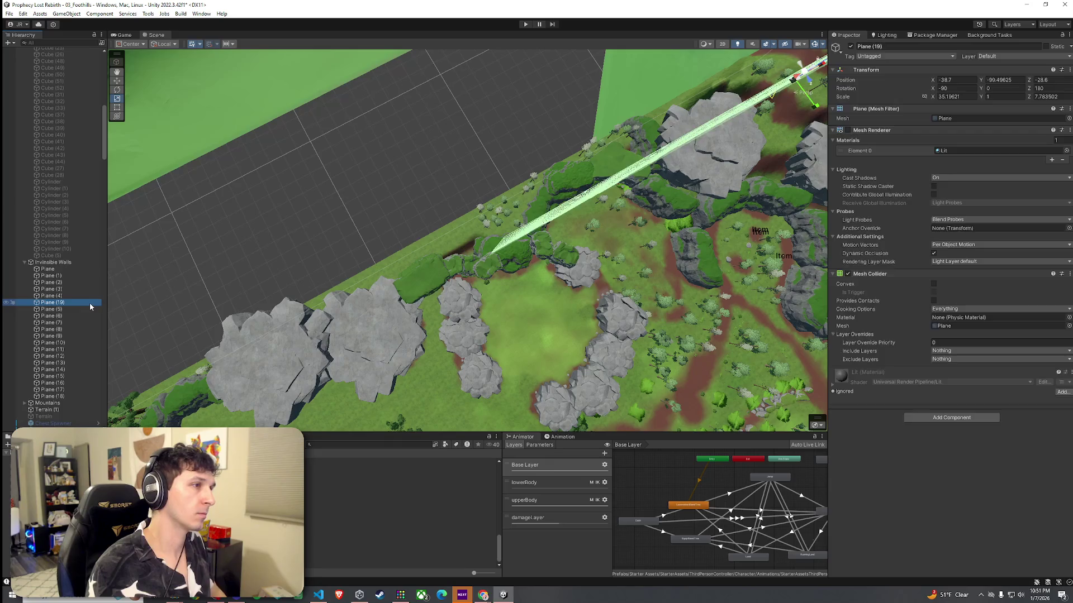
key("Delete")
left_click(10, 14)
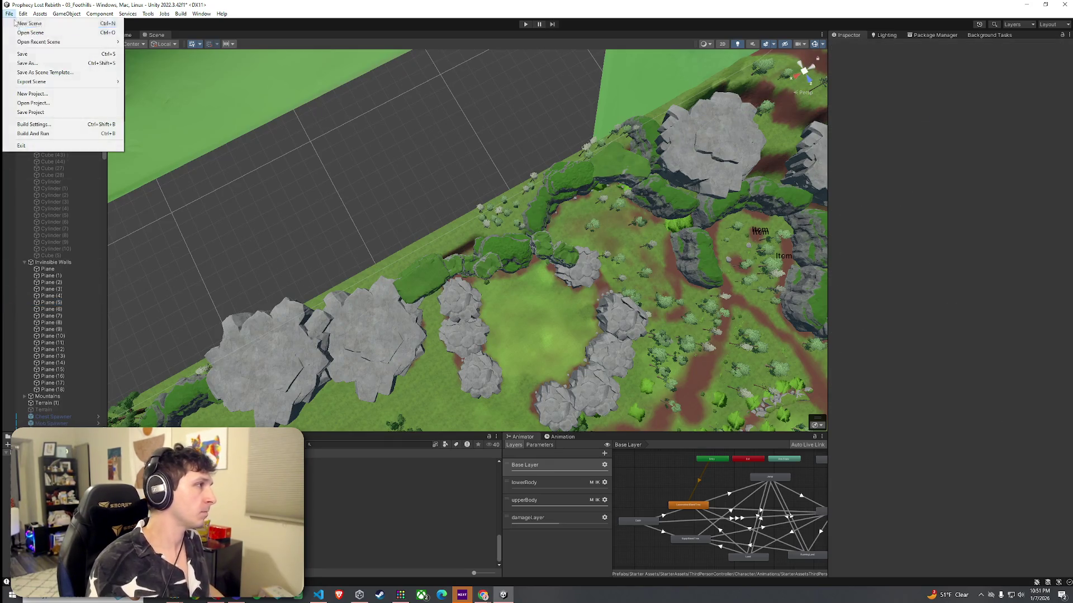
Move the four GameManager spawn points off the river onto the grass near the rocks
key("Escape")
scroll(102, 138, "up", 5)
scroll(101, 139, "up", 10)
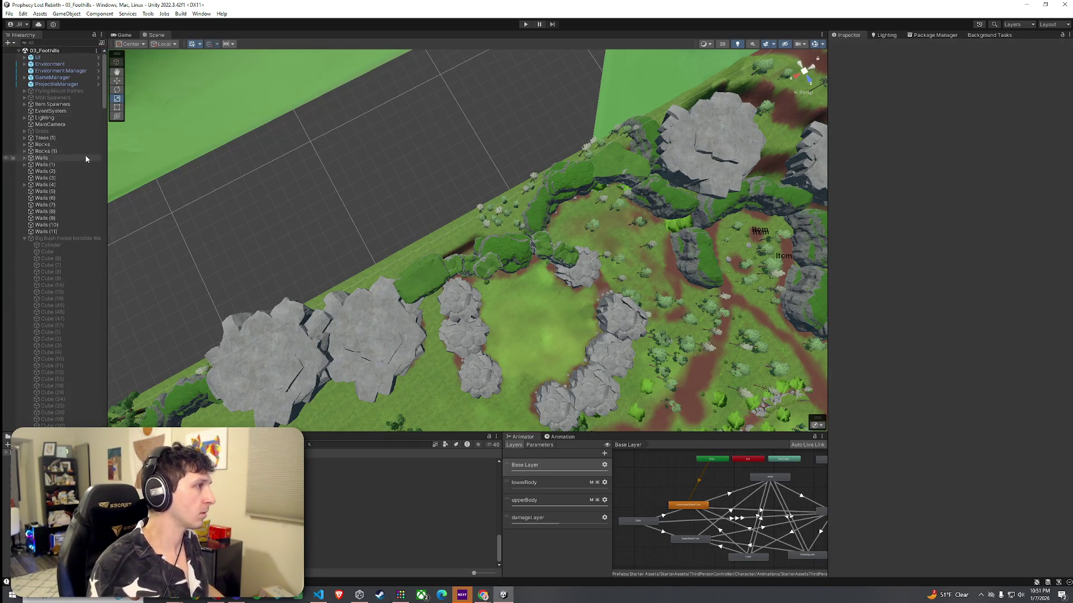
left_click(24, 78)
double_click(65, 84)
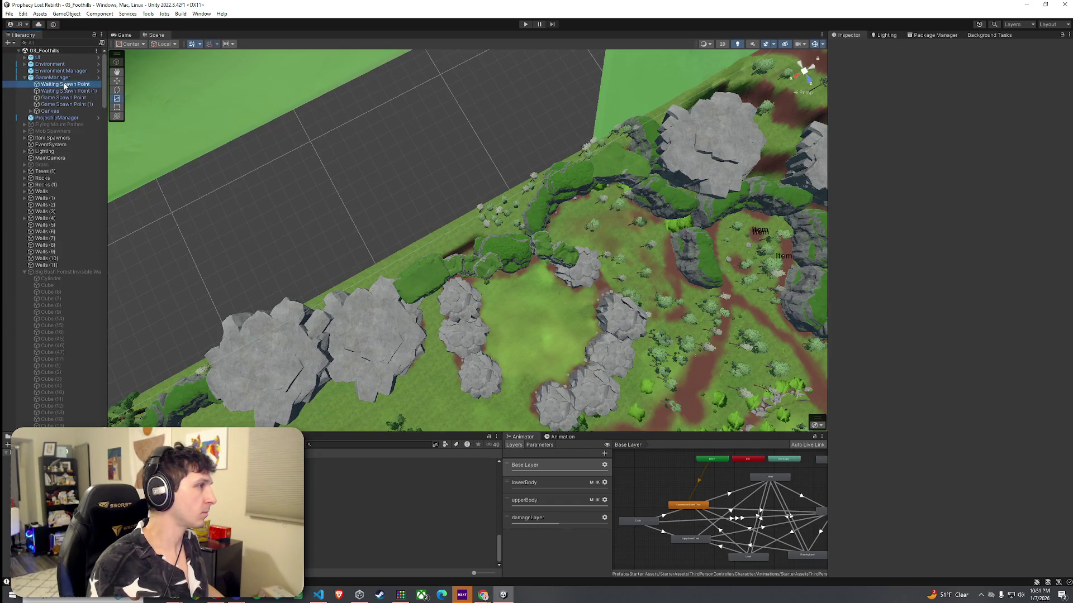
mouse_move(475, 160)
left_mouse_down()
mouse_move(324, 167)
mouse_move(234, 145)
left_mouse_up()
left_click(71, 105, "shift")
left_click_drag(408, 112, 417, 194)
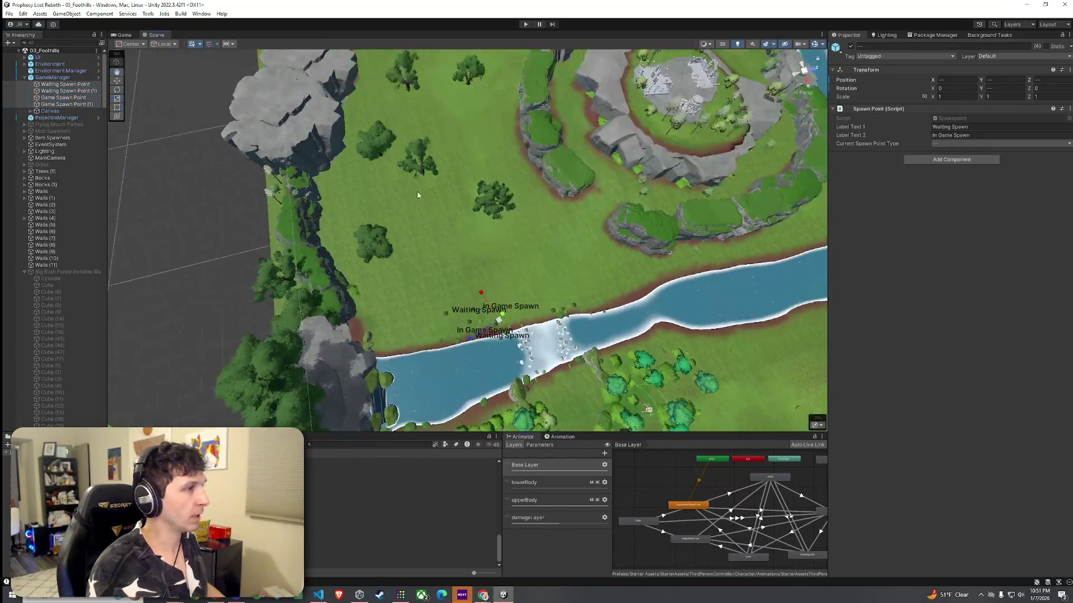
mouse_move(499, 324)
left_mouse_down()
mouse_move(419, 140)
mouse_move(405, 78)
left_mouse_up()
scroll(419, 137, "down", 5)
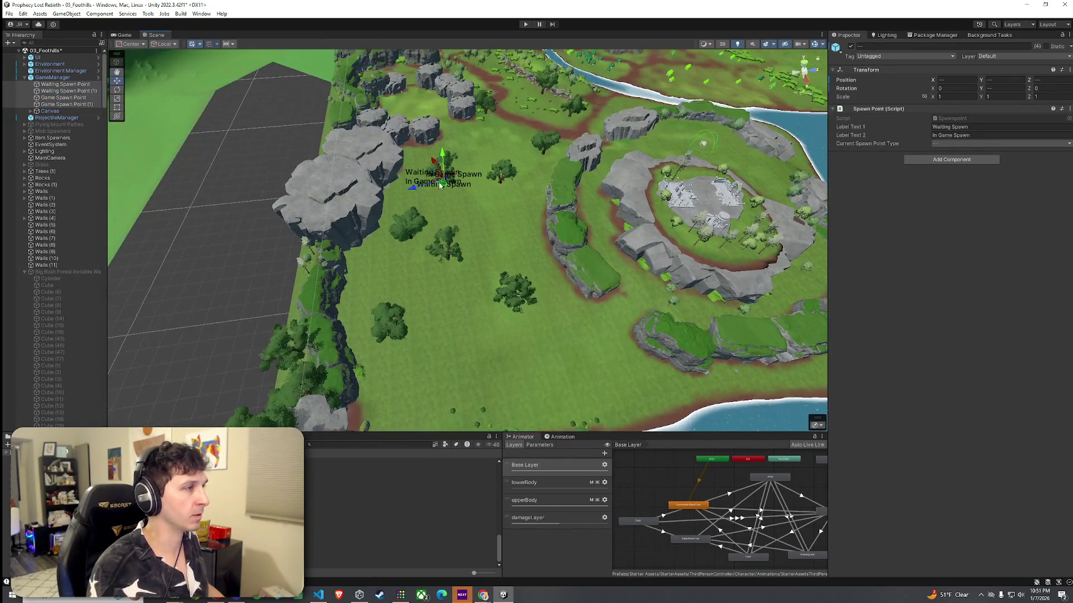
left_click_drag(431, 172, 405, 175)
Raise the four spawn points higher and save the 03_Foothills scene
double_click(70, 85)
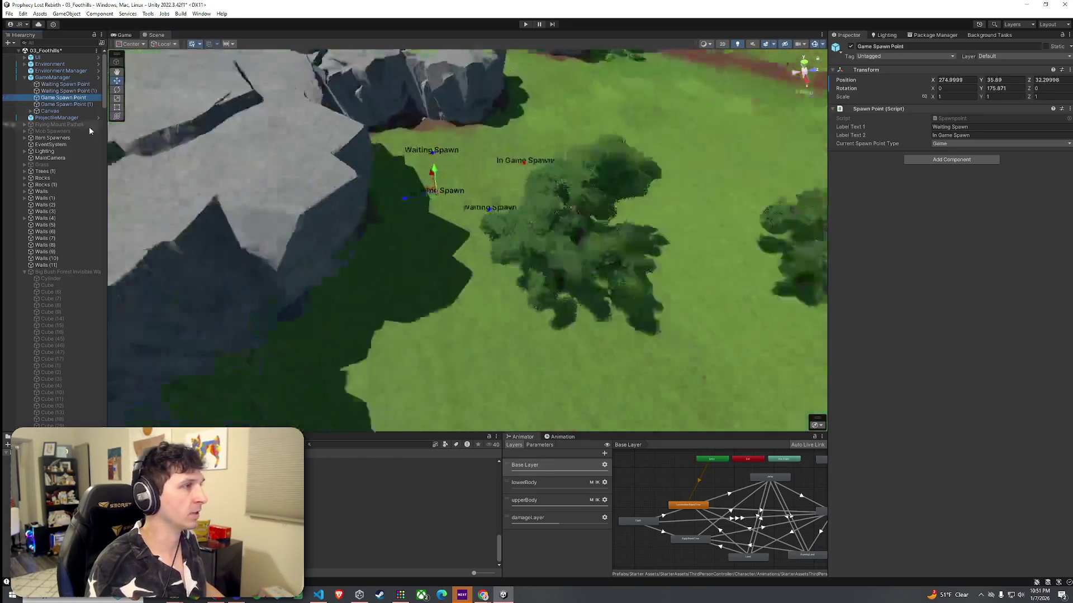
left_click(64, 104, "shift")
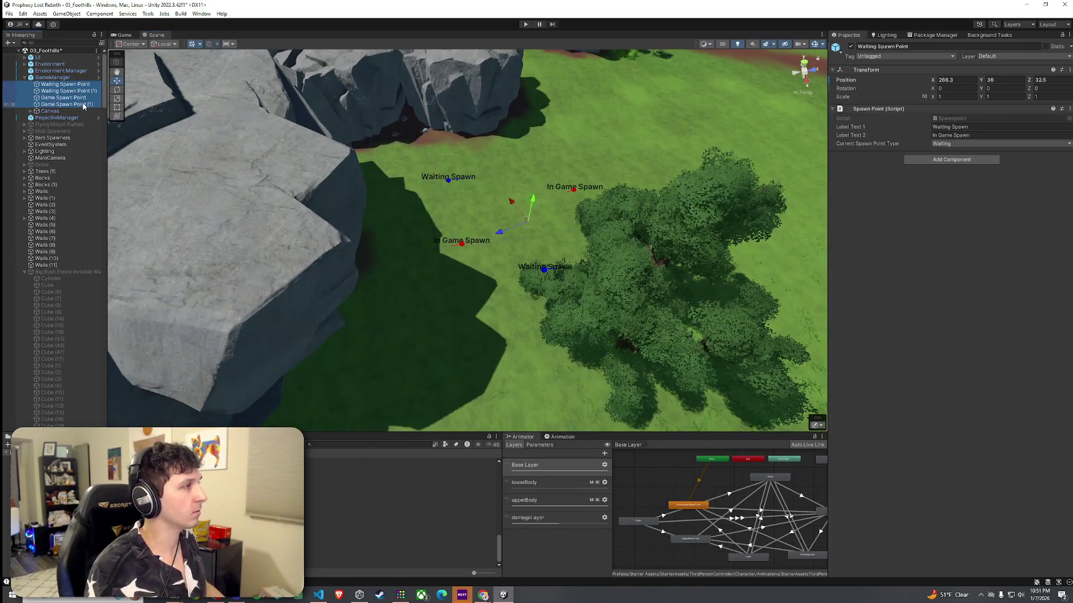
mouse_move(525, 230)
left_mouse_down()
mouse_move(528, 111)
mouse_move(525, 199)
mouse_move(516, 185)
left_mouse_up()
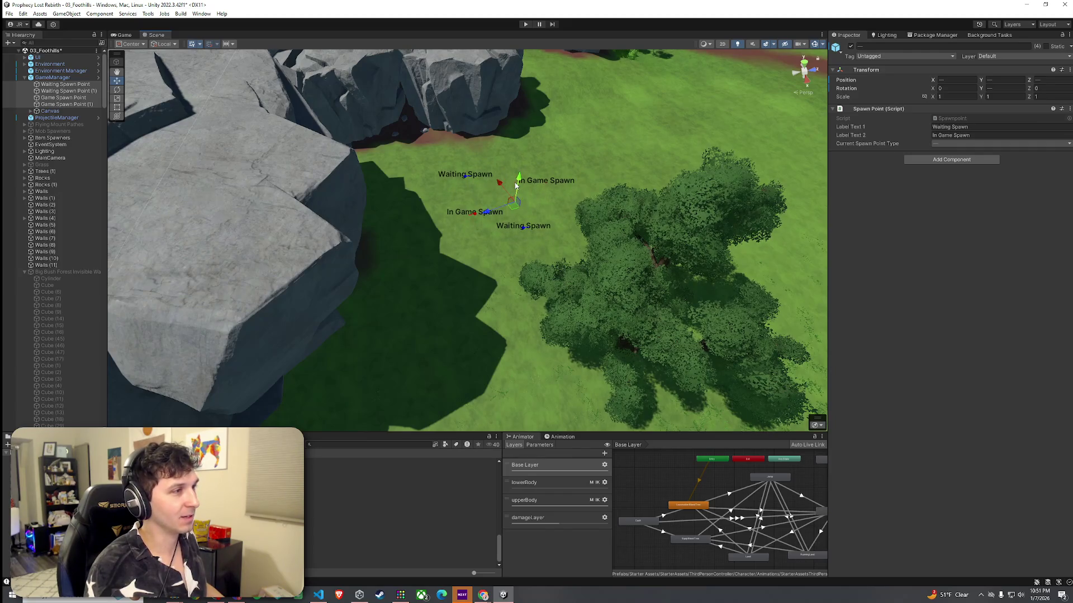
left_click(9, 14)
left_click(25, 54)
Lift Game Spawn Point (1) to Y 22.19, save the scene again, and switch to Discord
left_click_drag(380, 187, 119, 192)
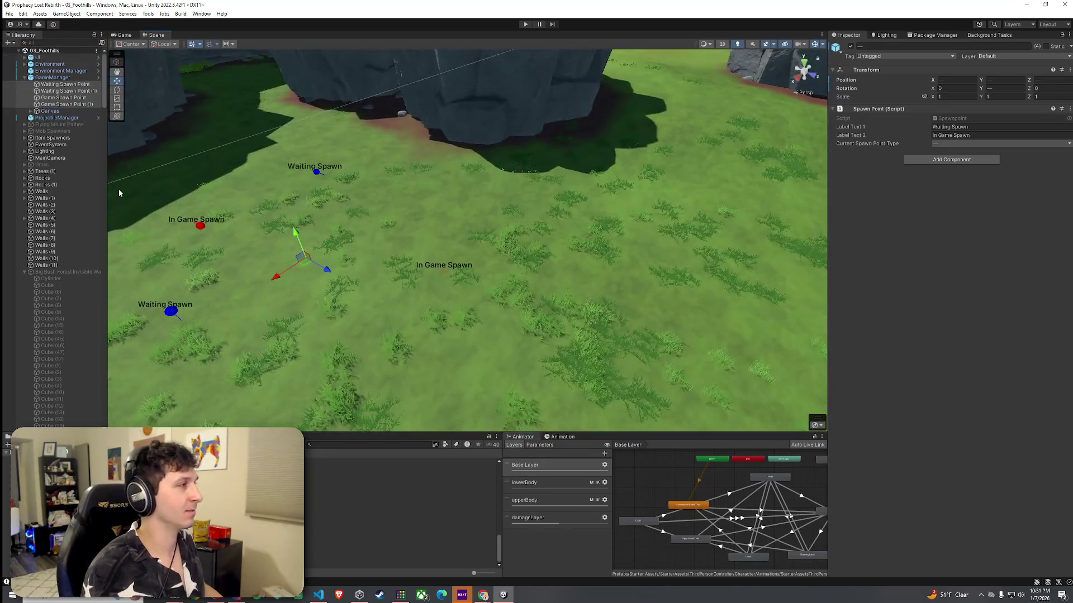
left_click(63, 104)
left_click(63, 98)
left_click(63, 104)
left_click_drag(444, 251, 442, 235)
left_click(10, 14)
left_click(22, 53)
key("alt+Tab")
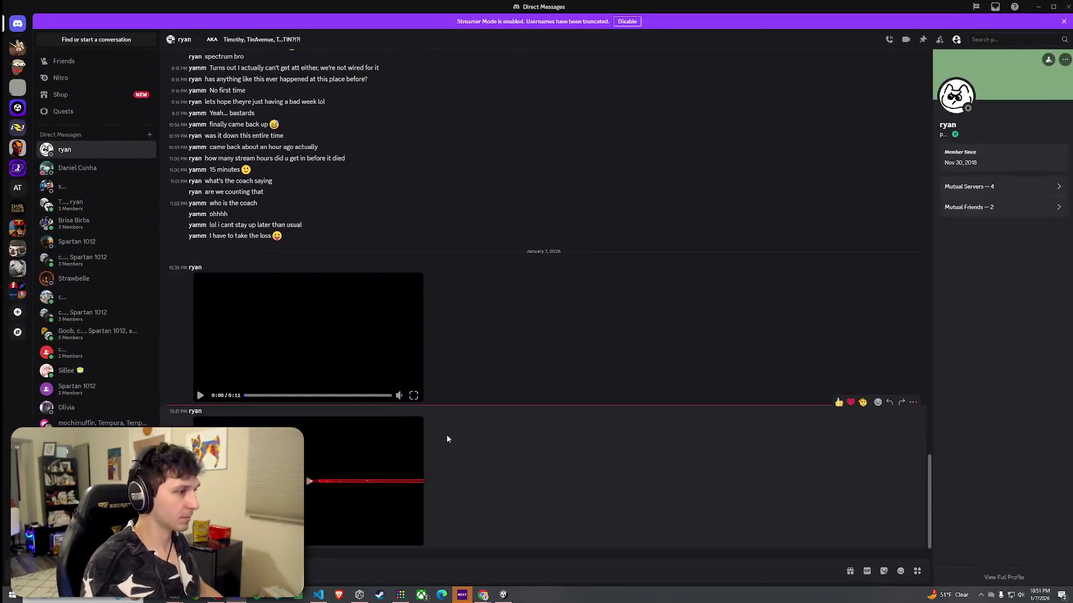
Play the second shared video in the DM fullscreen, pause it, then leave fullscreen
left_click(332, 494)
left_click(416, 539)
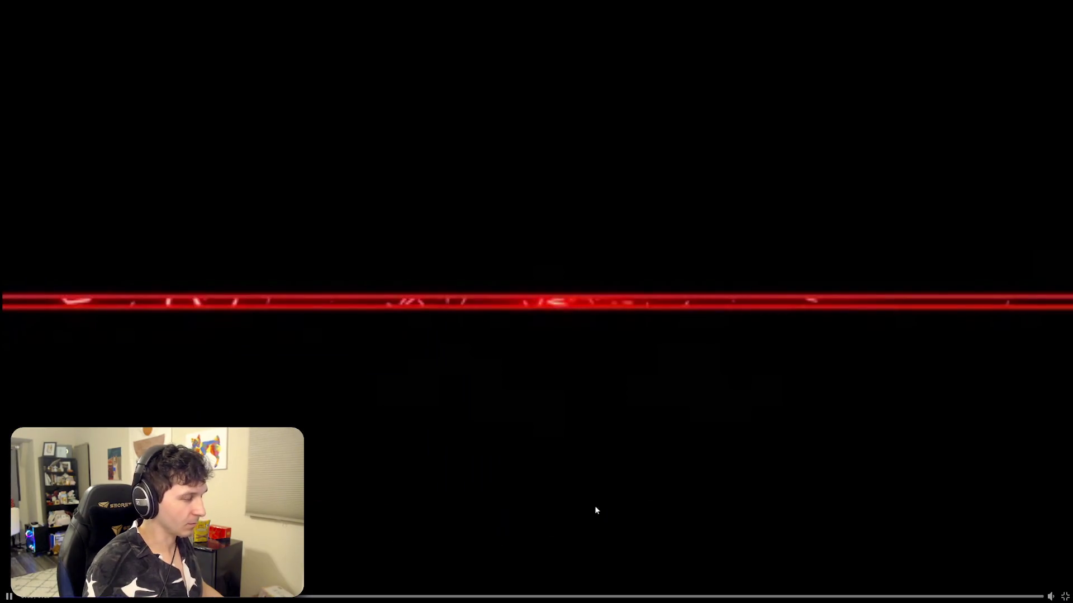
left_click(848, 271)
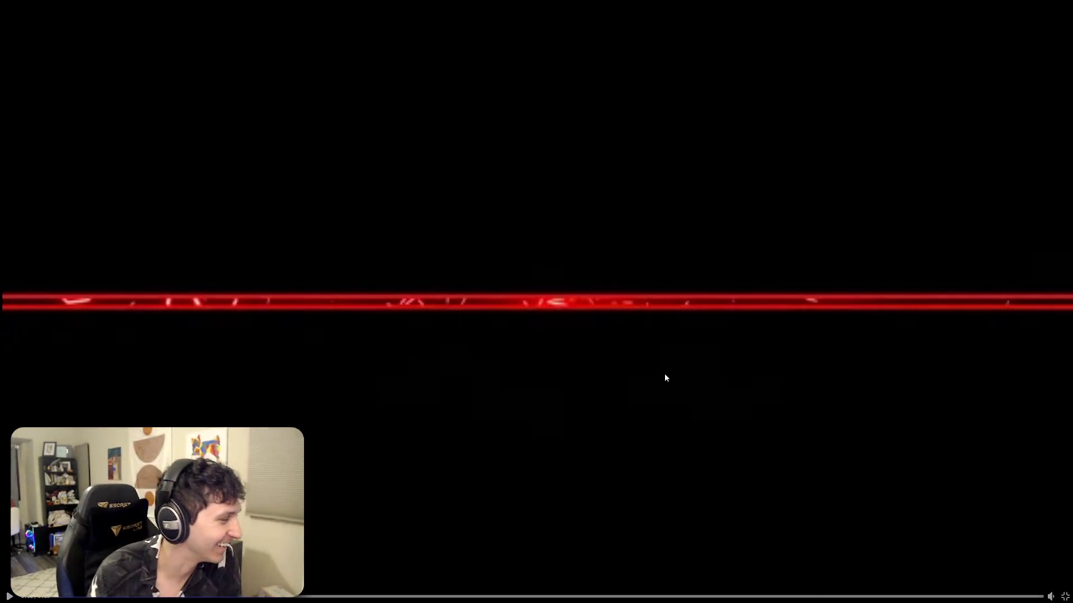
key("Escape")
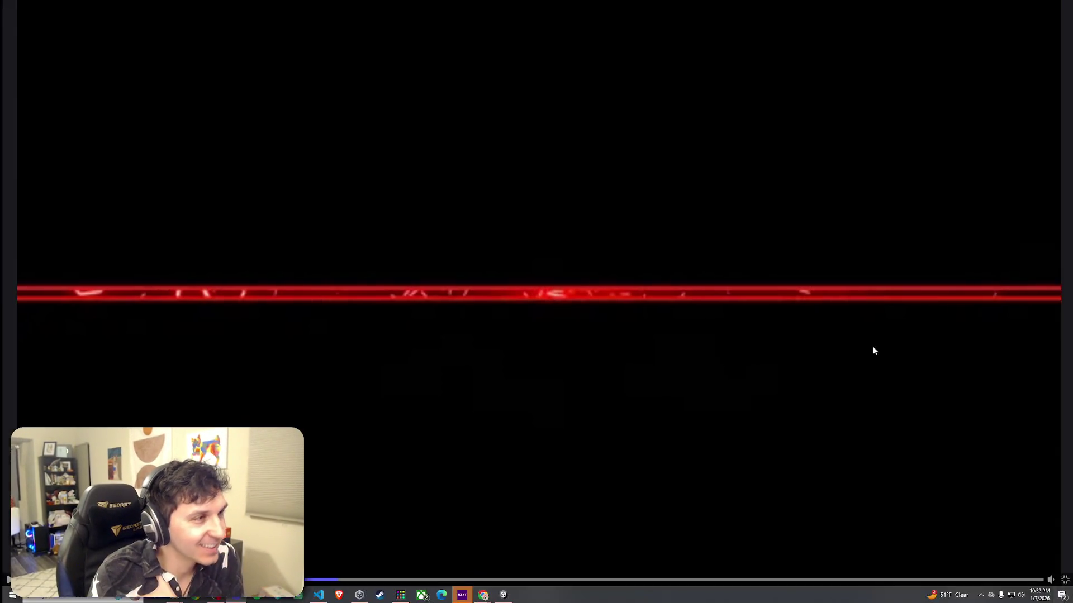
Restore the Discord window from its maximized state
mouse_move(738, 5)
left_mouse_down()
mouse_move(603, 76)
mouse_move(0, 84)
left_mouse_up()
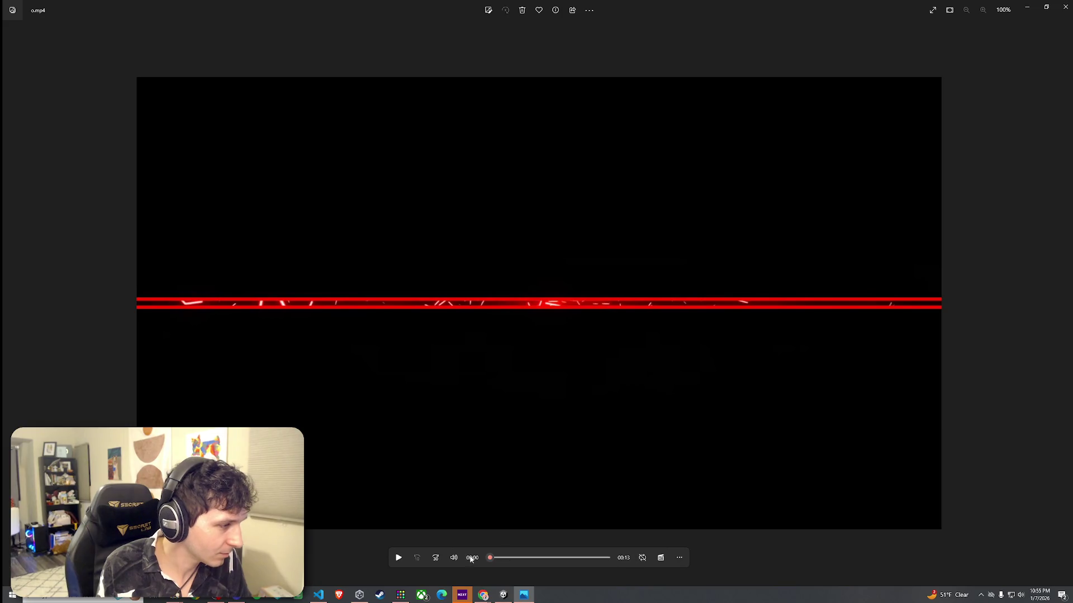
Set the volume to 26, play the u.mp4 clip to its end, and close the player
left_click(453, 558)
left_click_drag(442, 527, 434, 531)
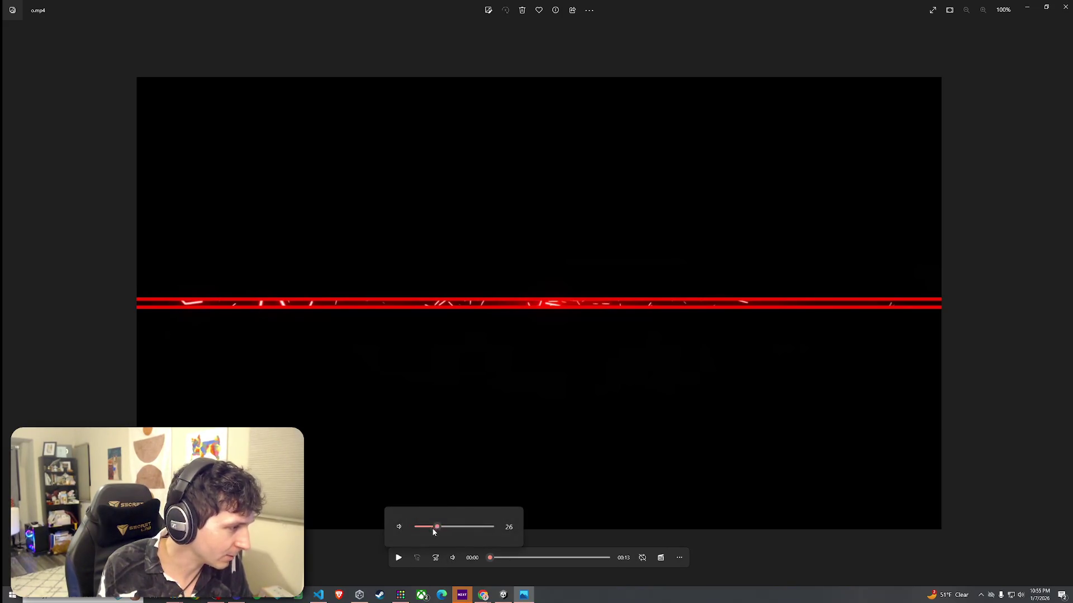
left_click(399, 558)
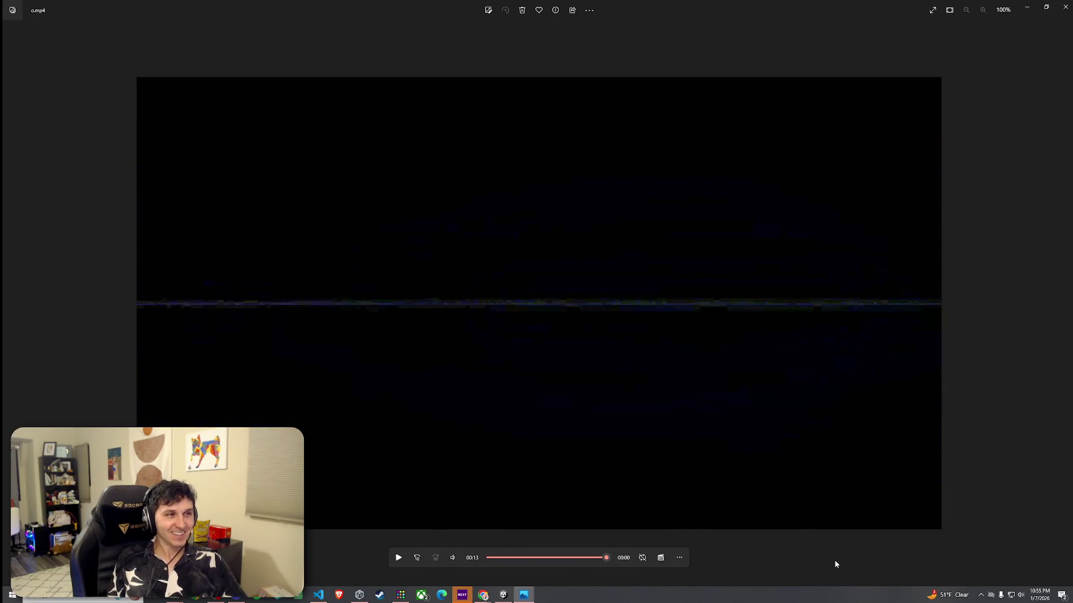
left_click(1064, 7)
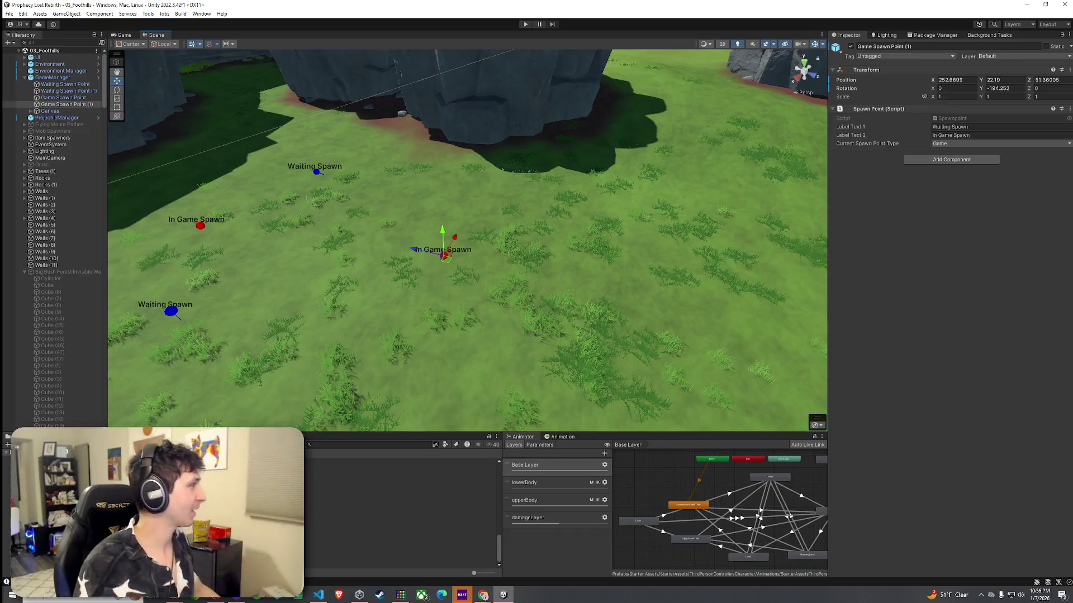
left_click(10, 14)
left_click(22, 54)
key("alt+Tab")
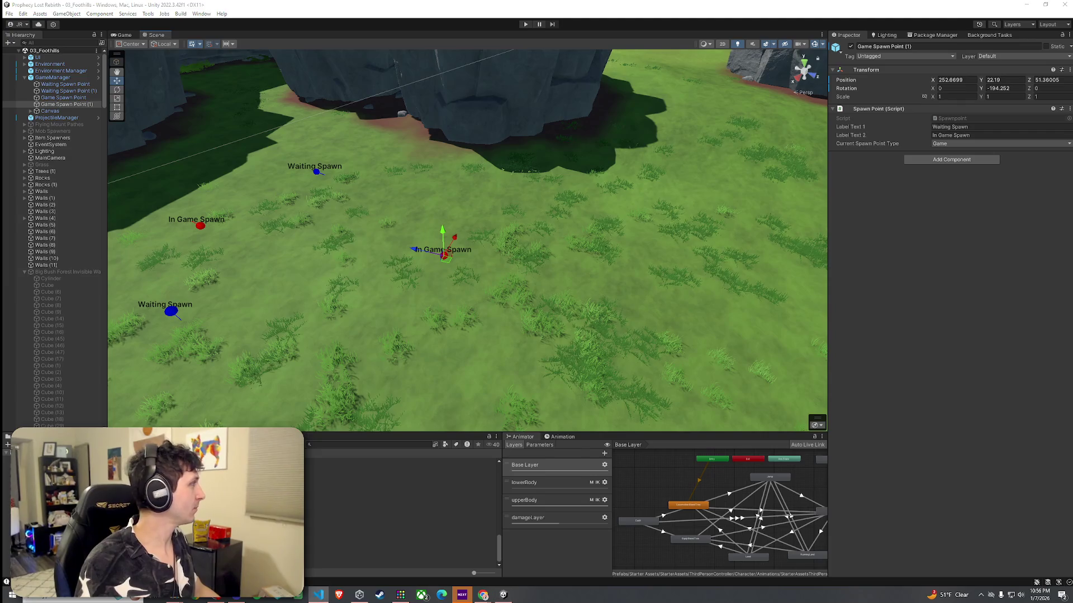
key("alt+Tab")
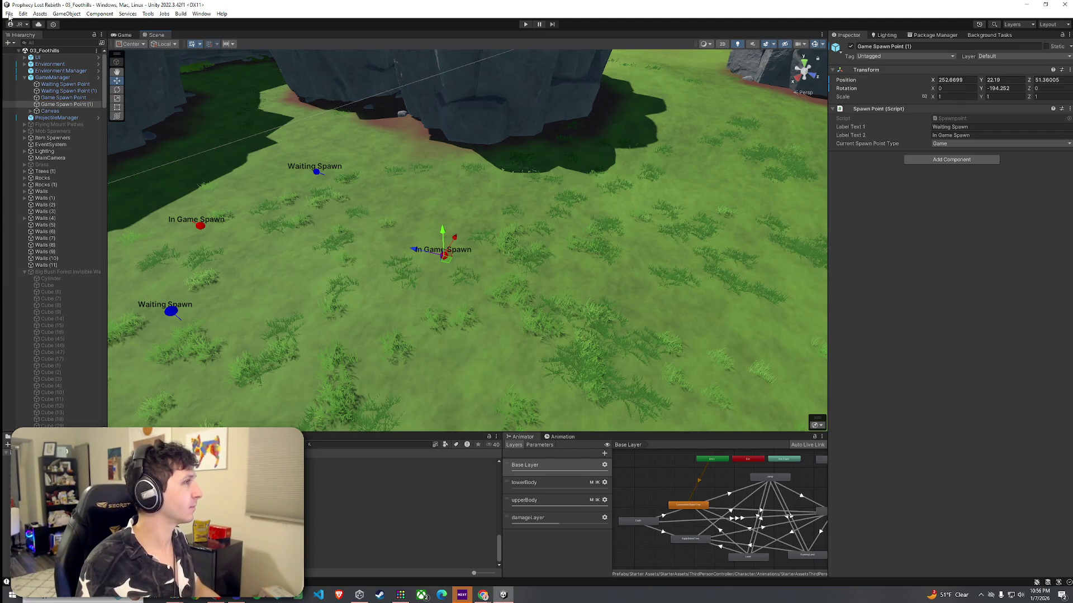
left_click(9, 14)
key("Escape")
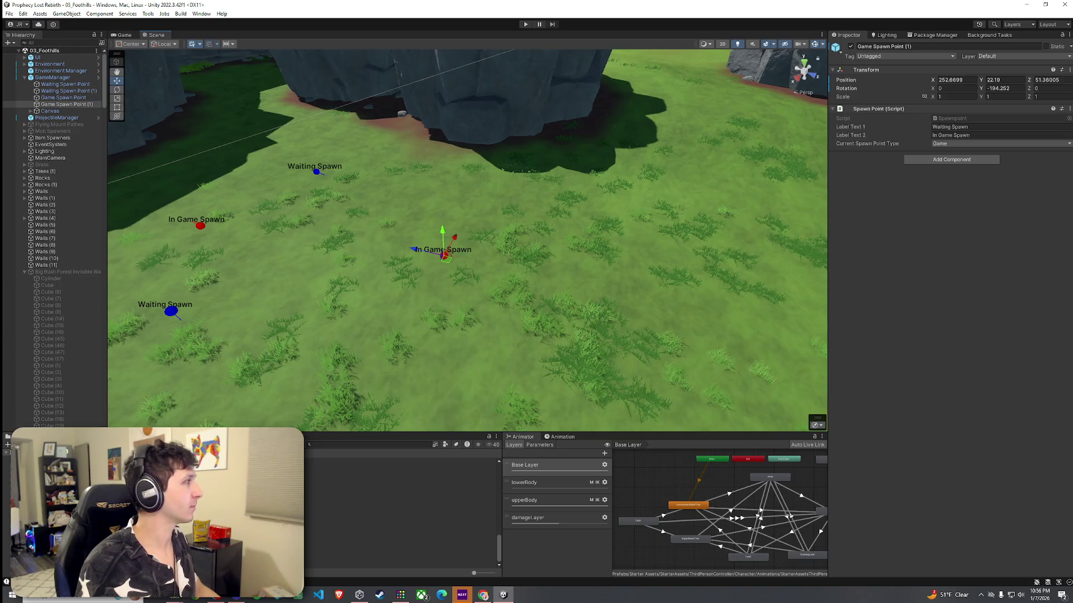
key("alt+f")
key("Escape")
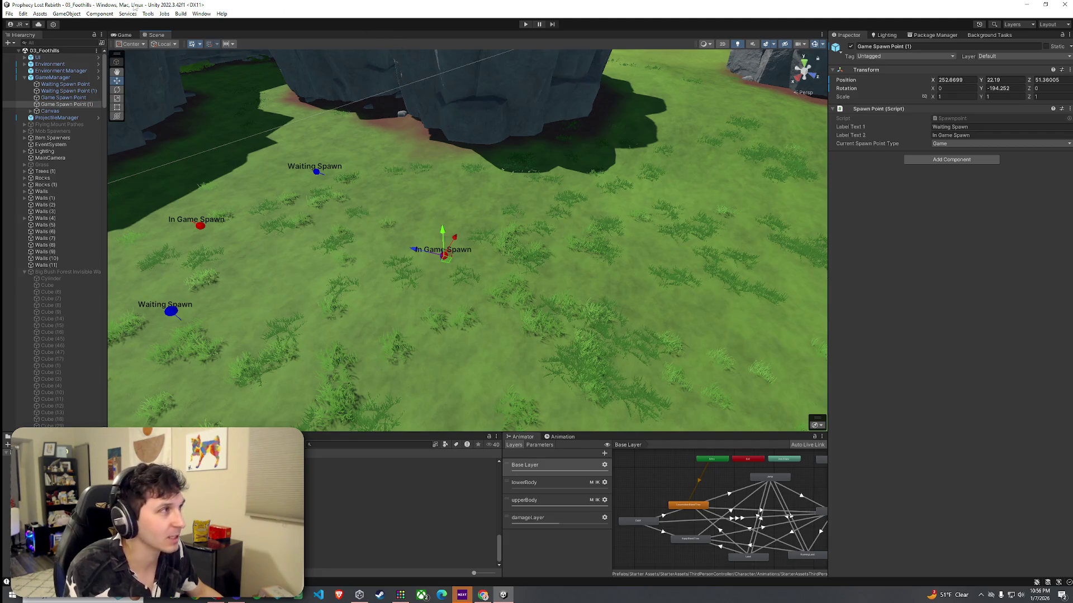
left_click(10, 13)
left_click(25, 53)
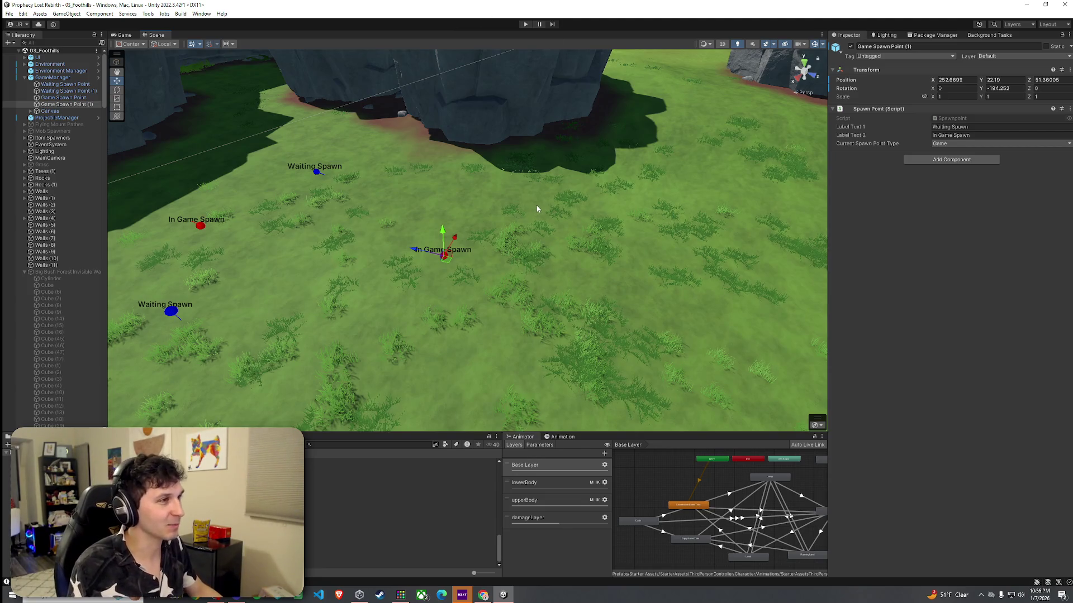
left_click_drag(568, 187, 524, 144)
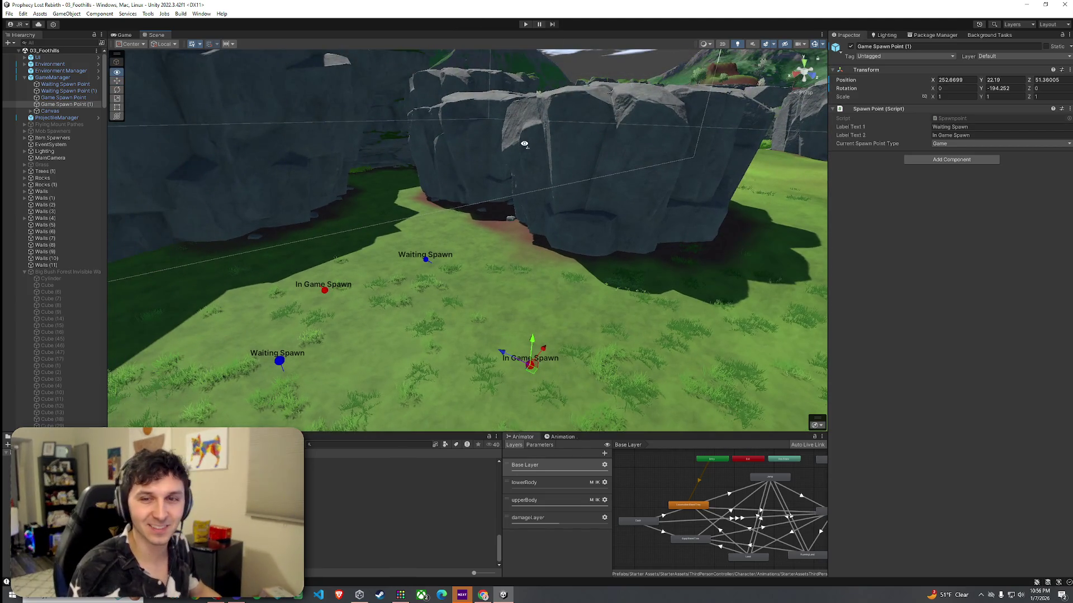
Frame the spawn points among the cliff rocks and start Play mode to test the level
mouse_move(524, 145)
left_mouse_down()
mouse_move(504, 137)
mouse_move(548, 237)
mouse_move(491, 184)
mouse_move(511, 215)
mouse_move(507, 282)
left_mouse_up()
key("f")
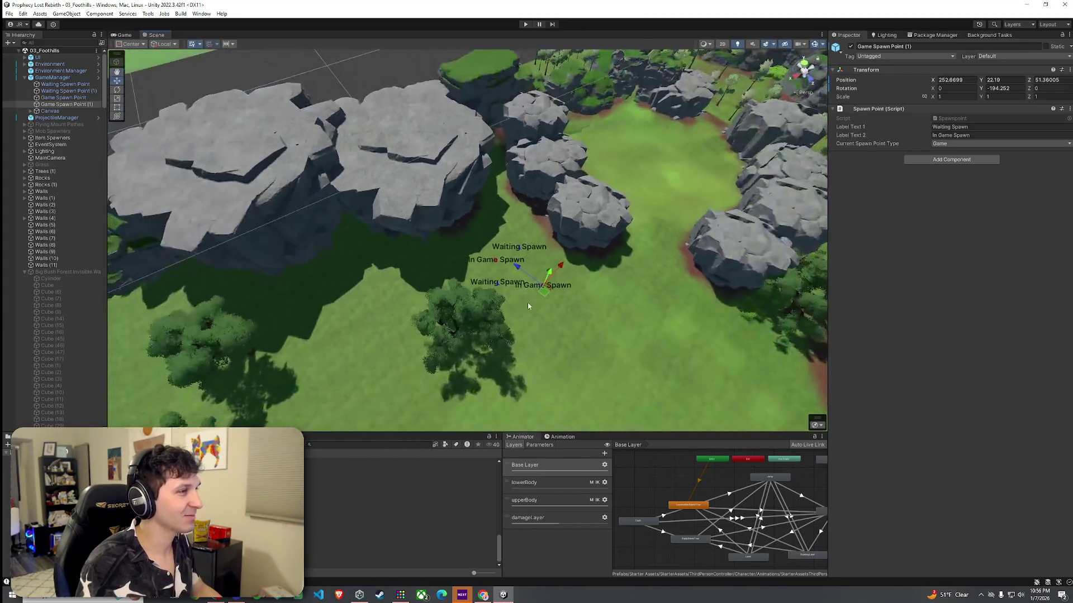
left_click(9, 13)
key("Escape")
key("shift+space")
left_click(525, 24)
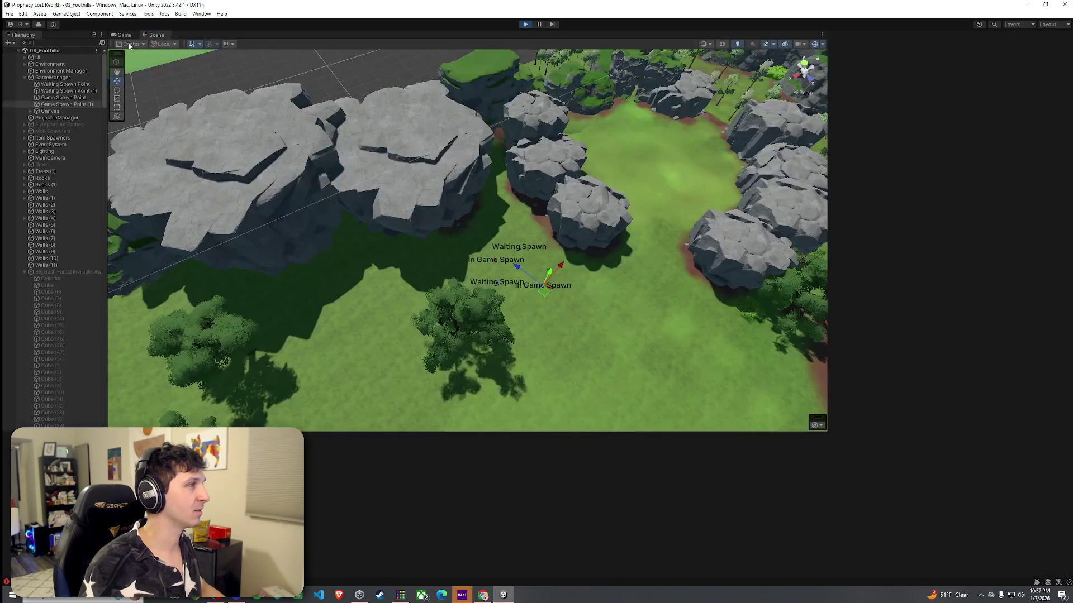
left_click(120, 35)
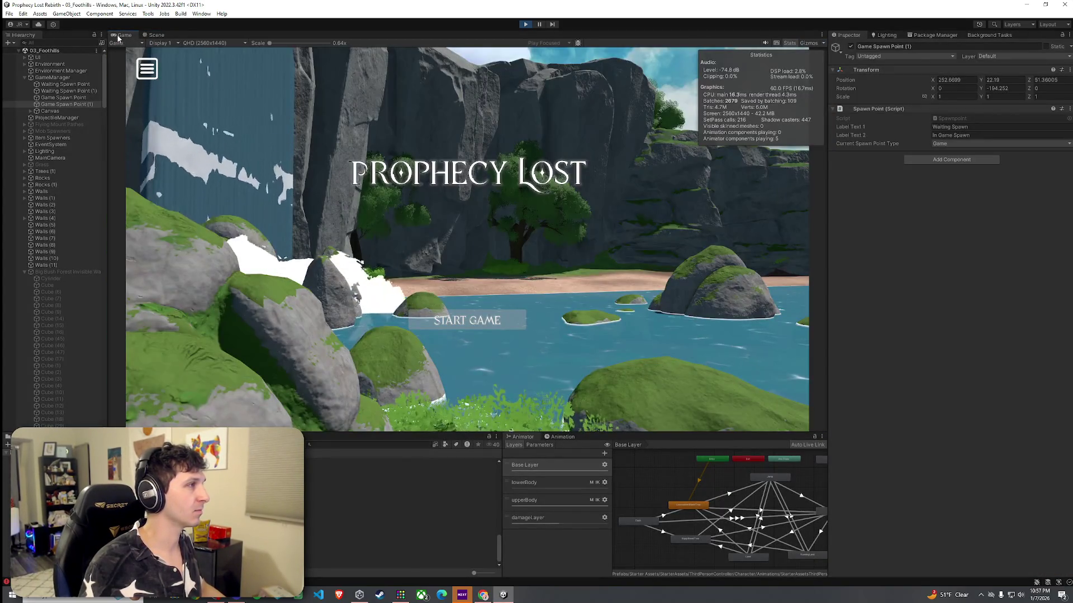
double_click(121, 35)
left_click(542, 424)
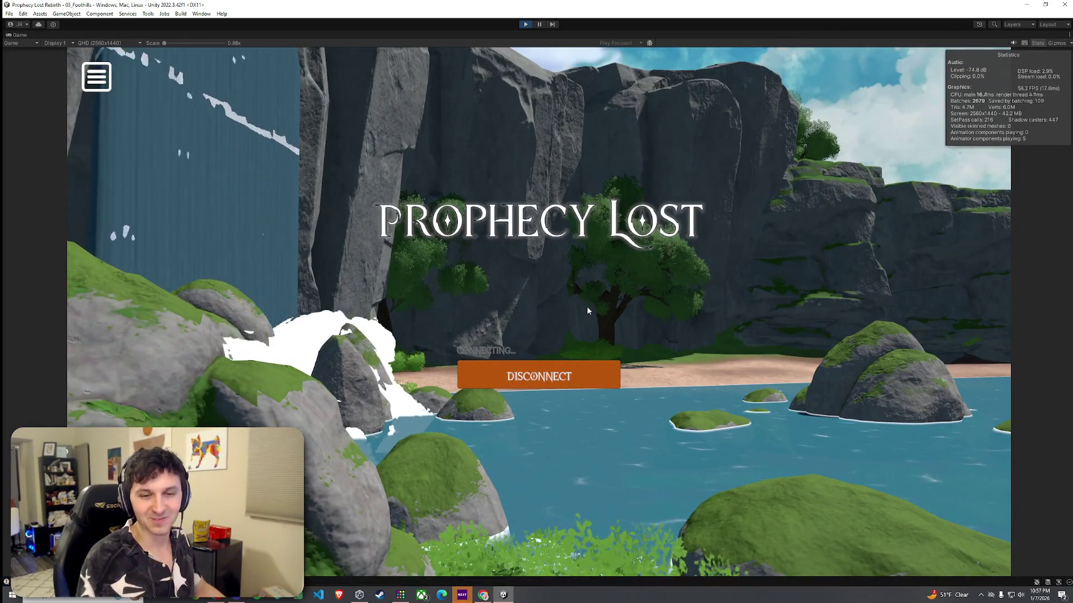
key("w")
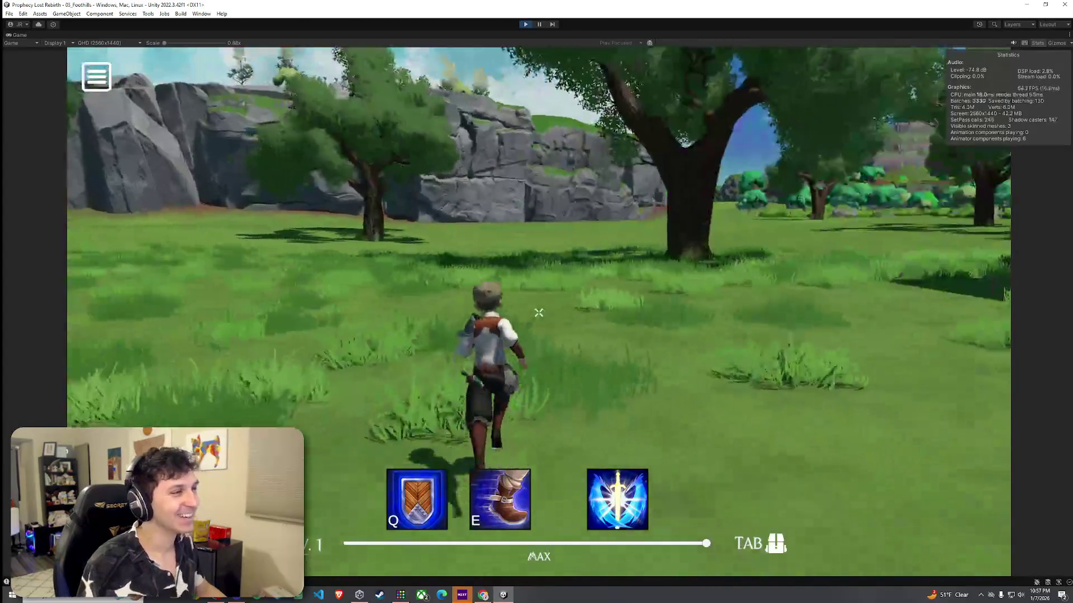
key("w")
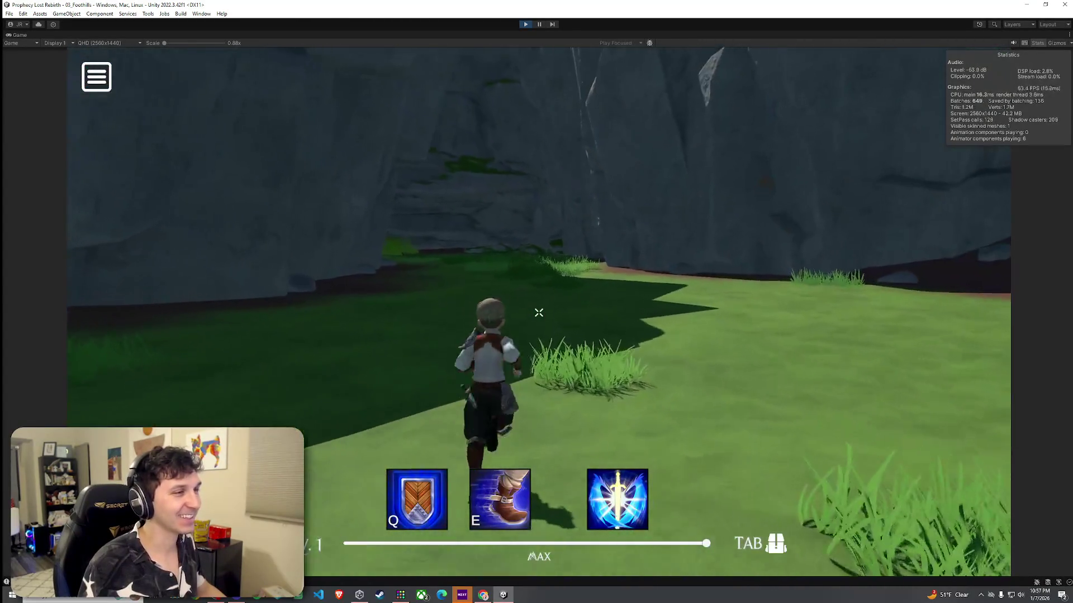
key("w")
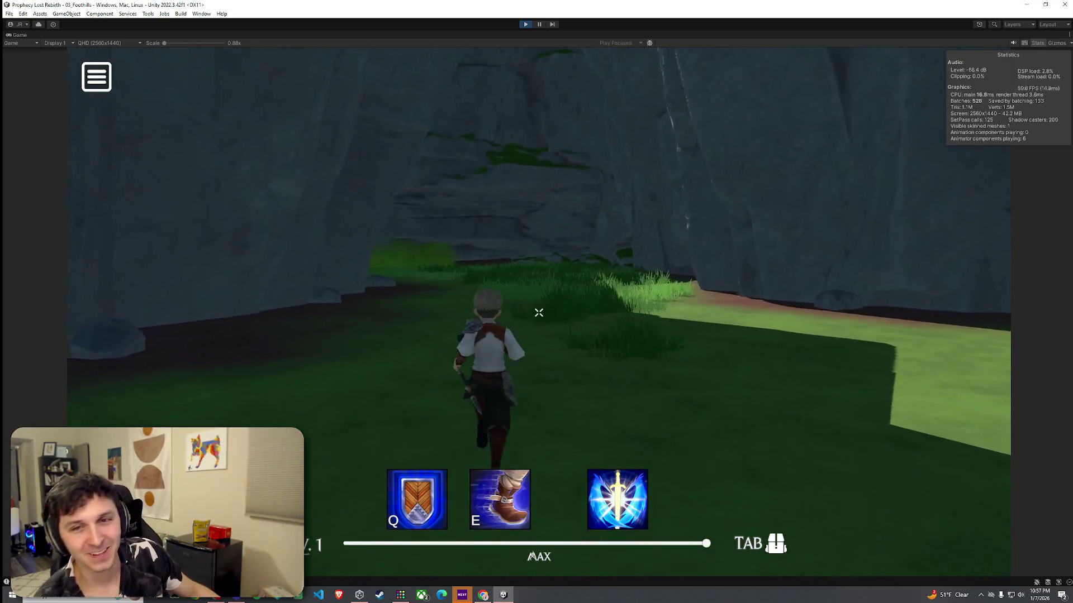
key("w")
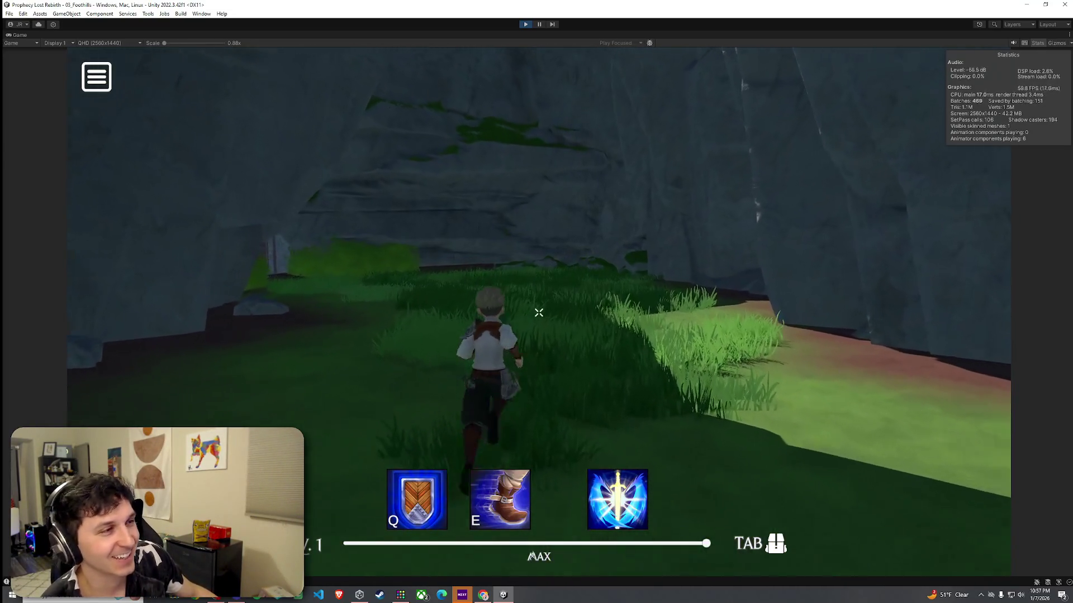
key("w")
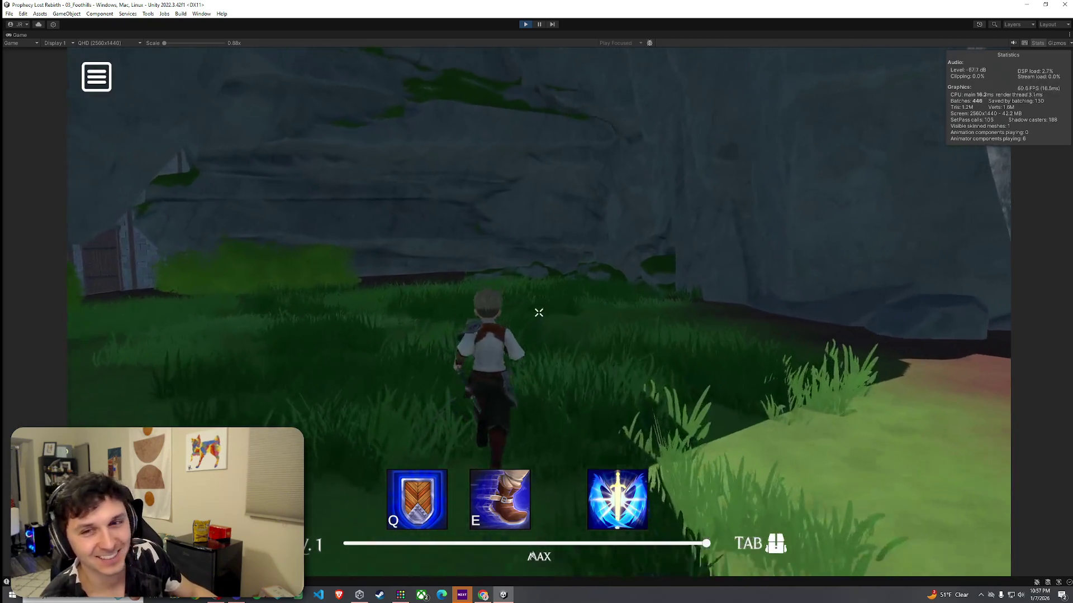
key("w")
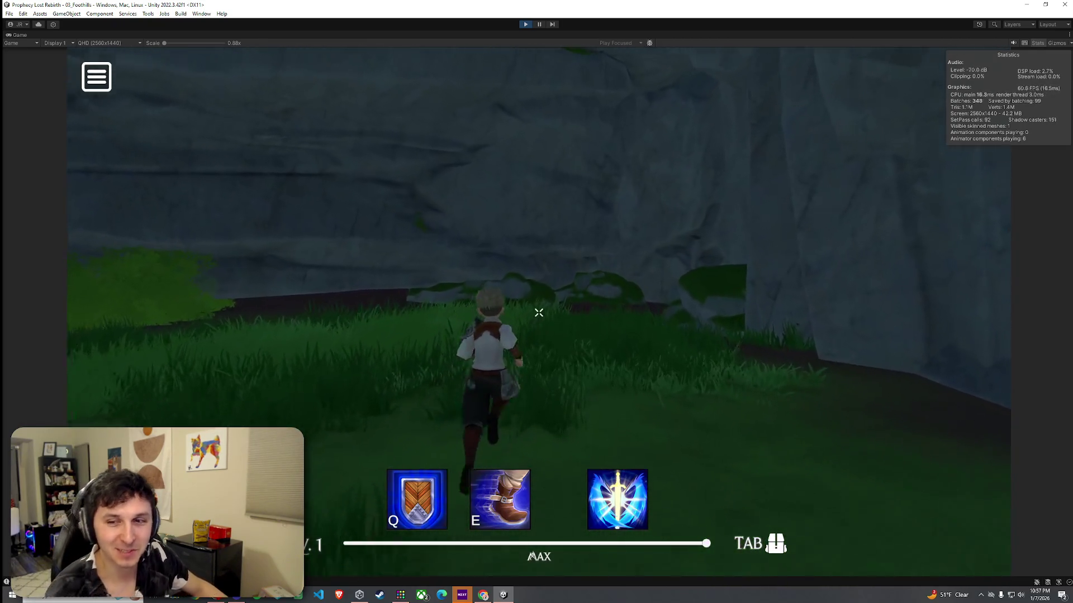
key("w")
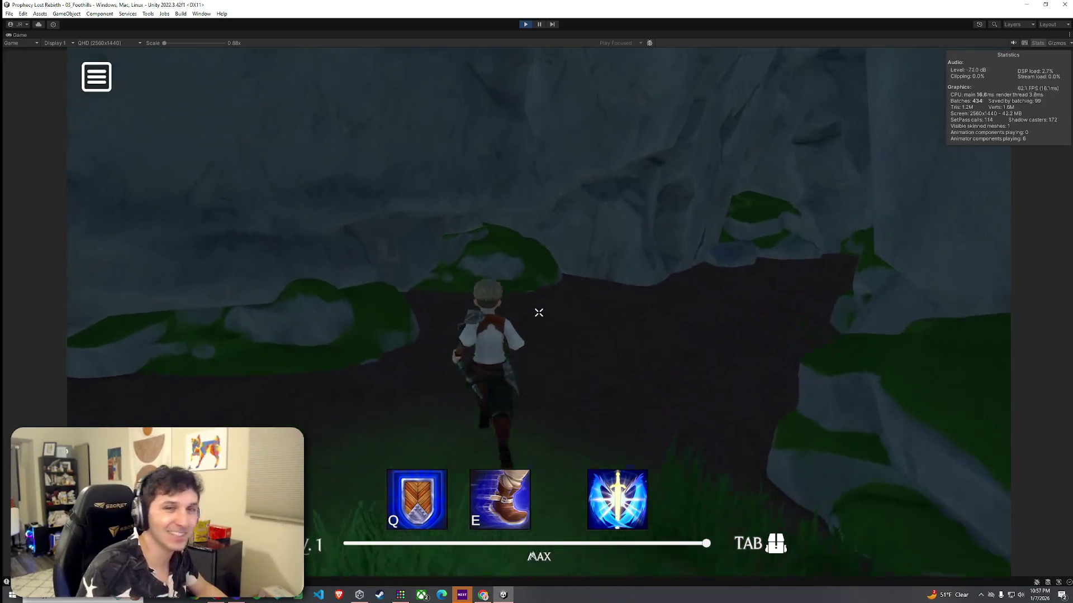
key("w")
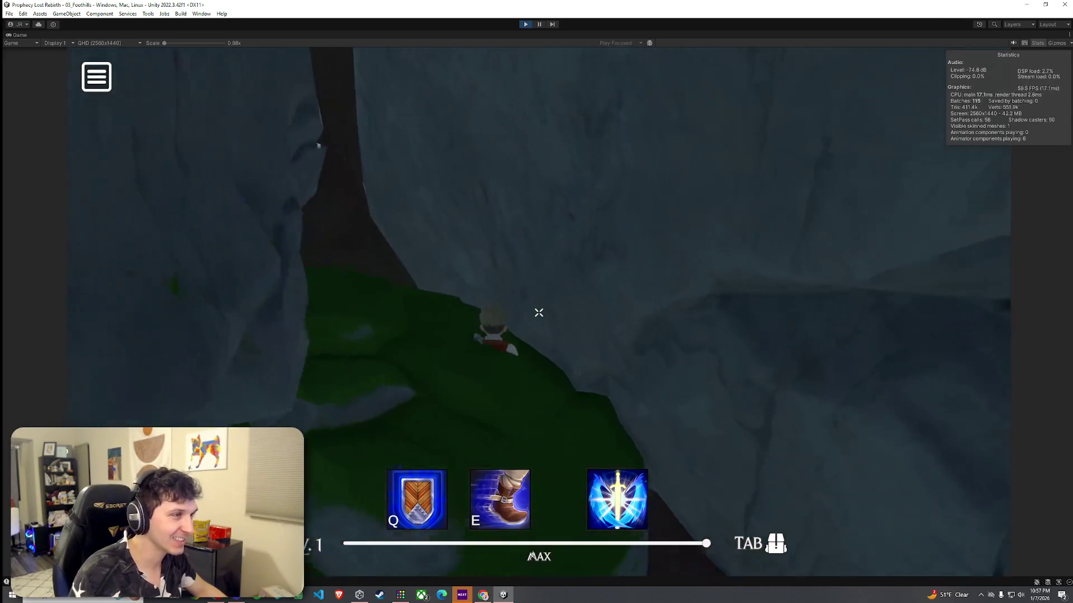
key("w")
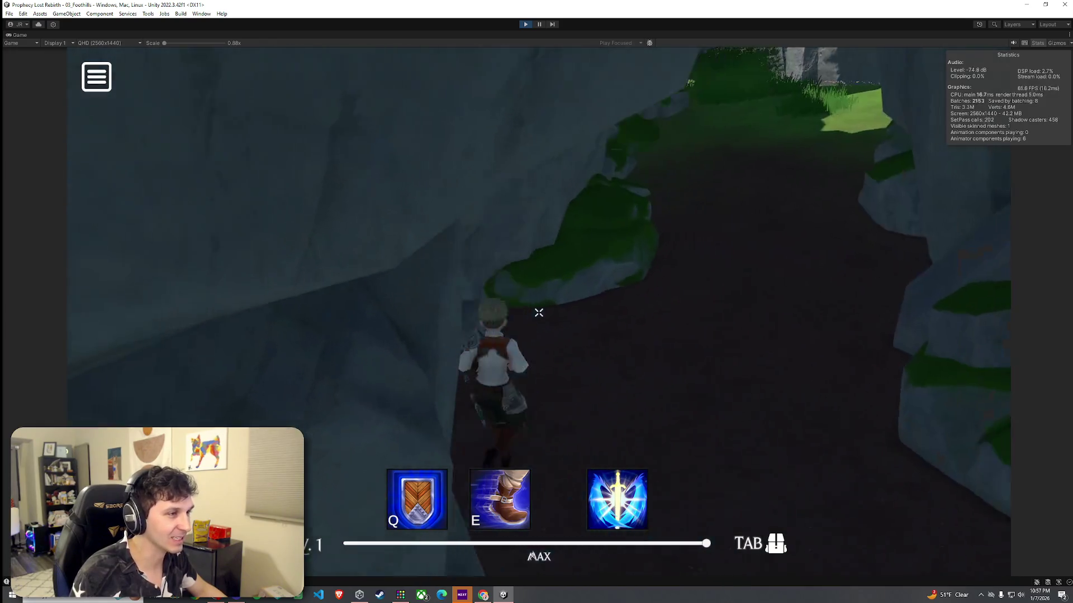
key("w")
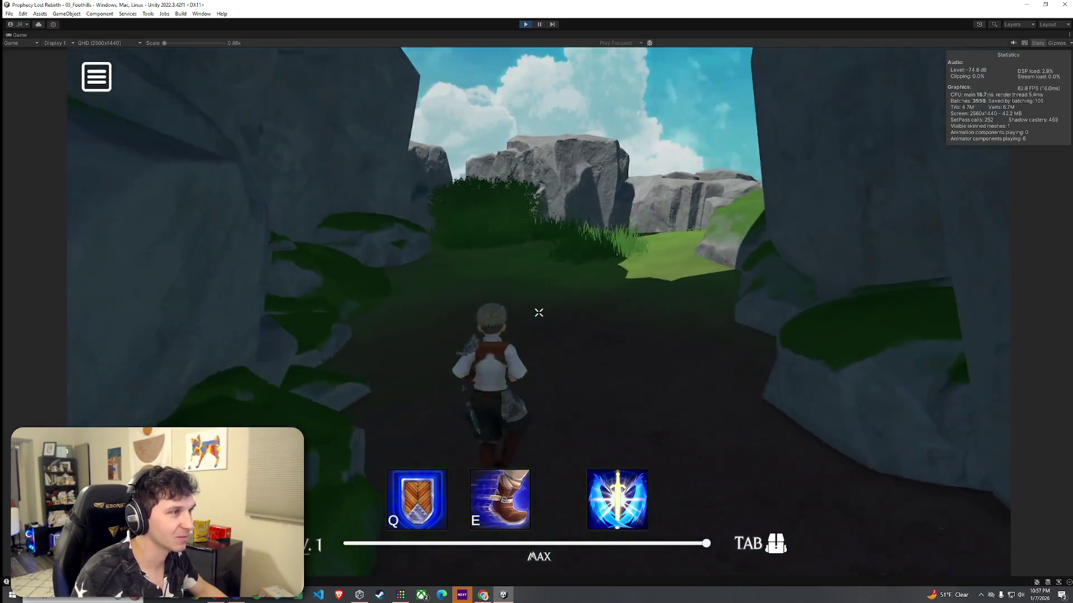
key("w")
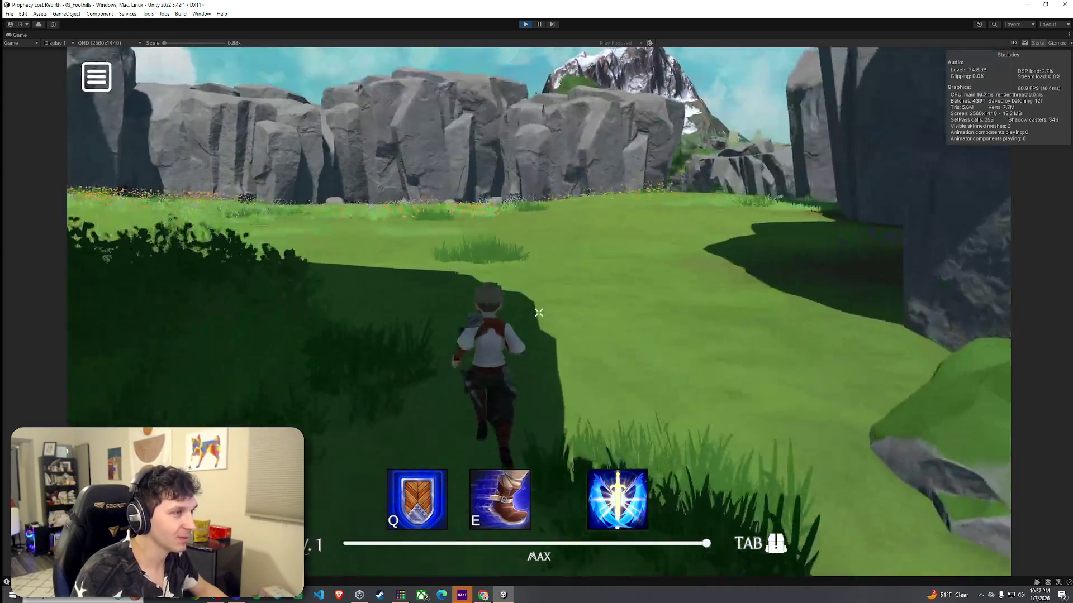
key("w")
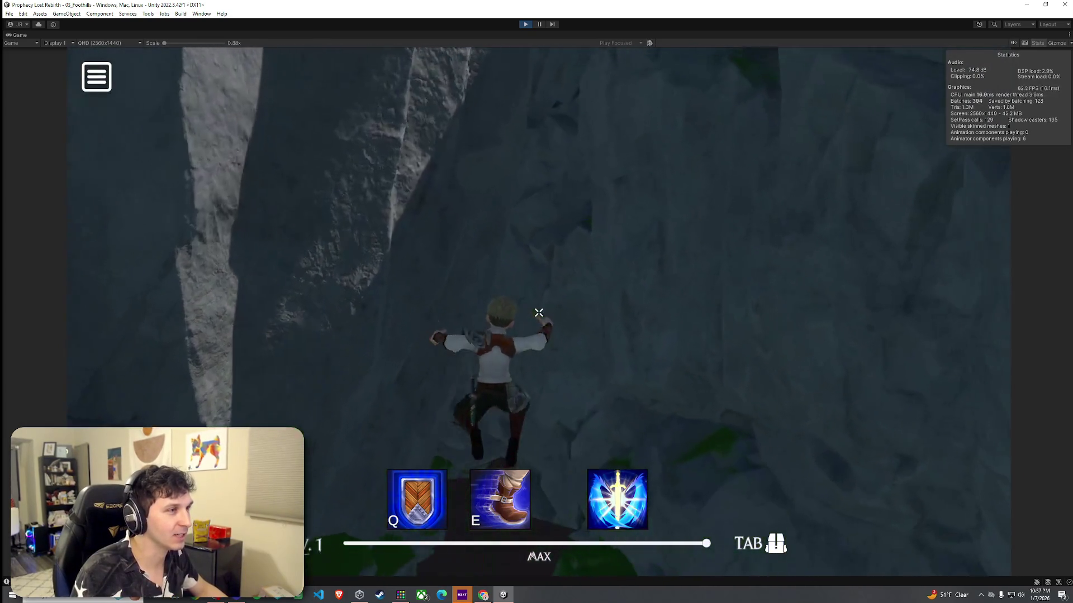
key("w")
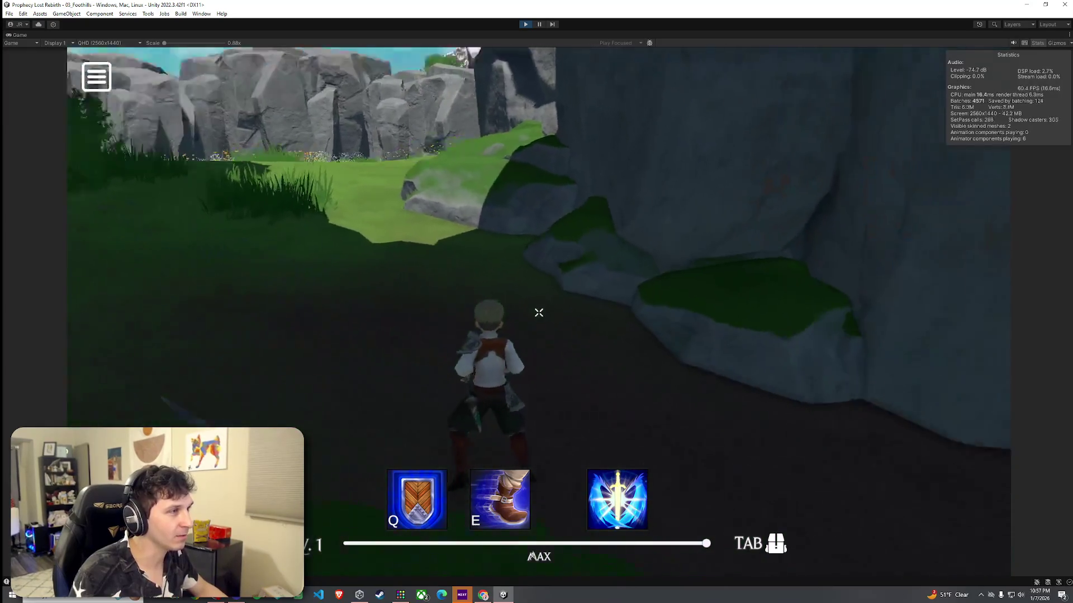
key("w")
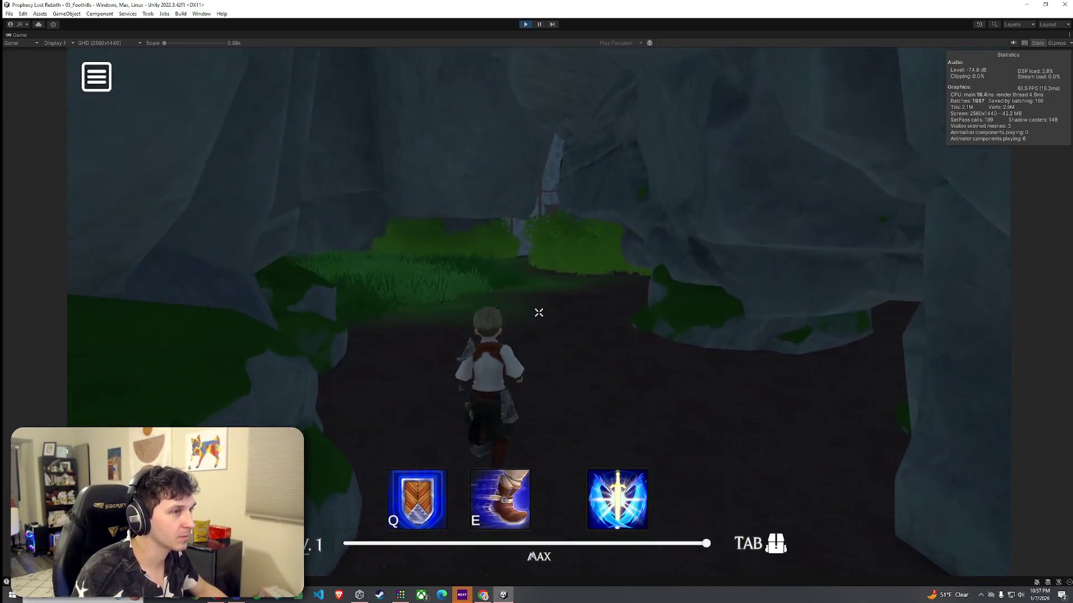
key("w")
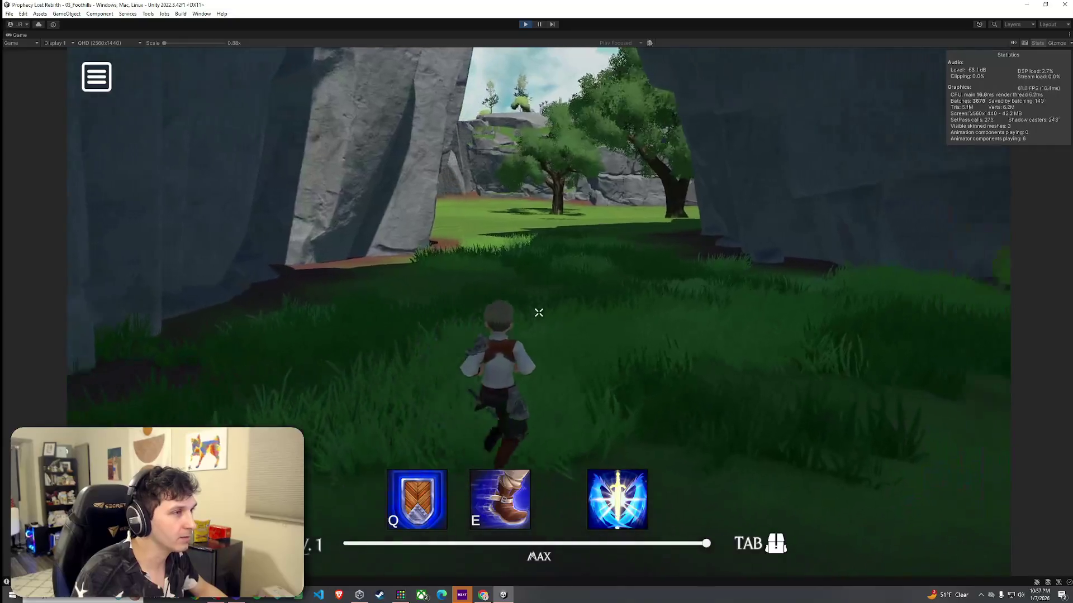
key("w")
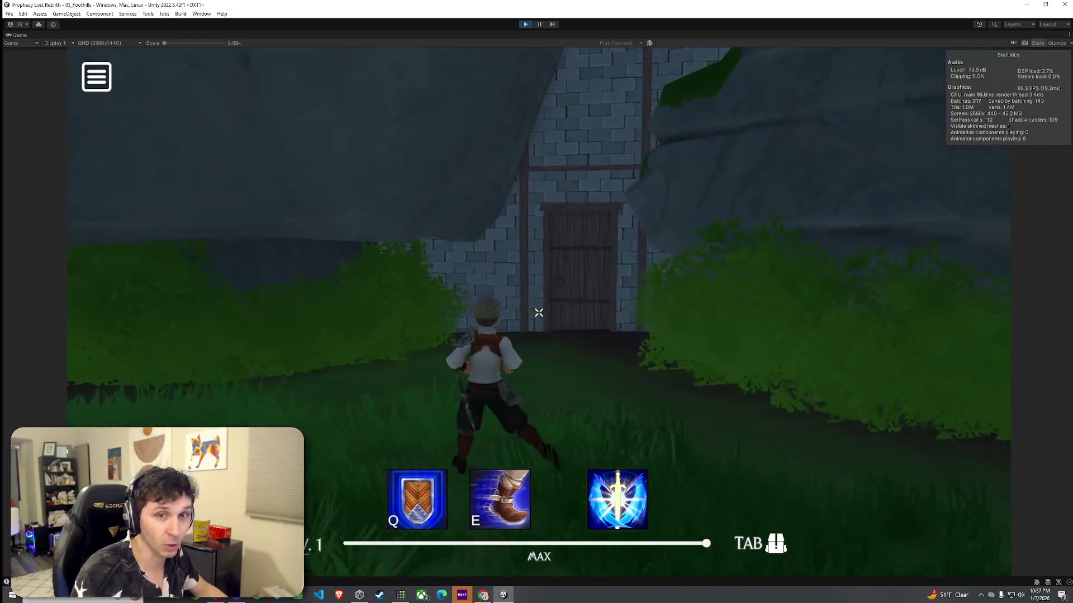
key("s")
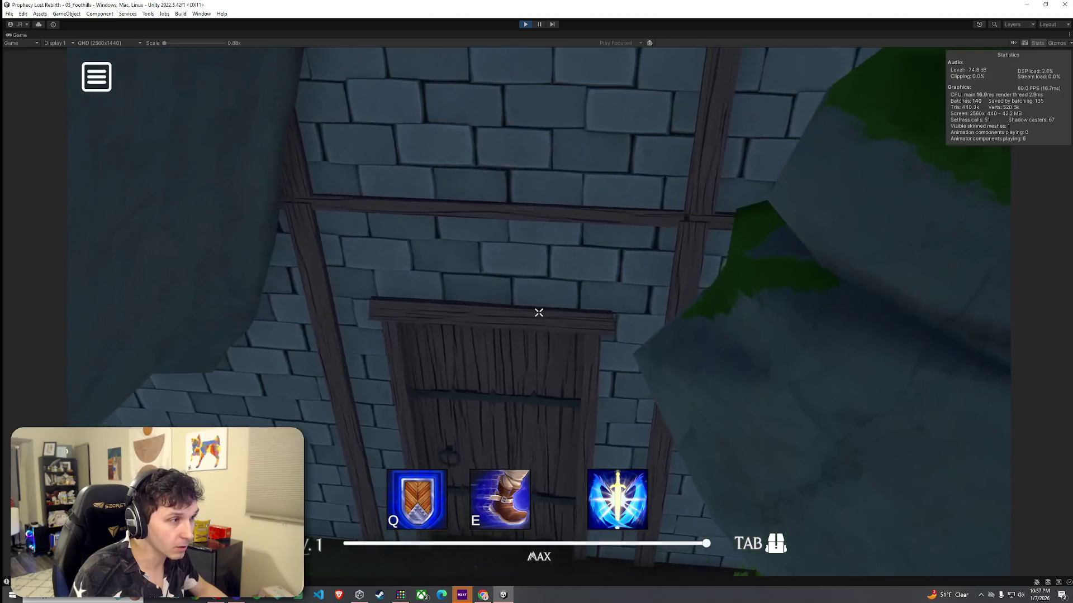
key("w")
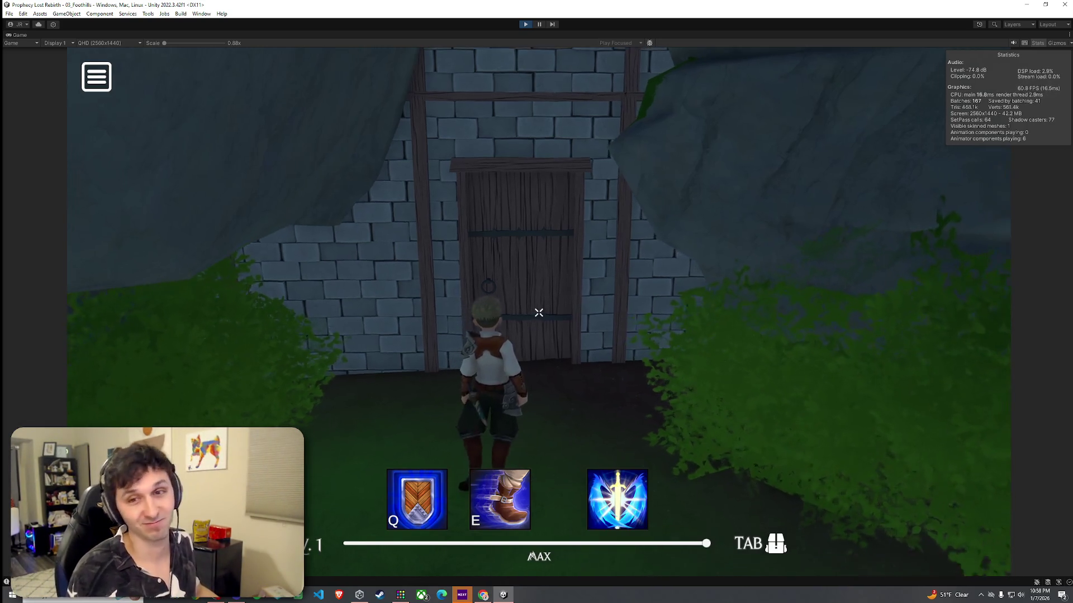
key("w")
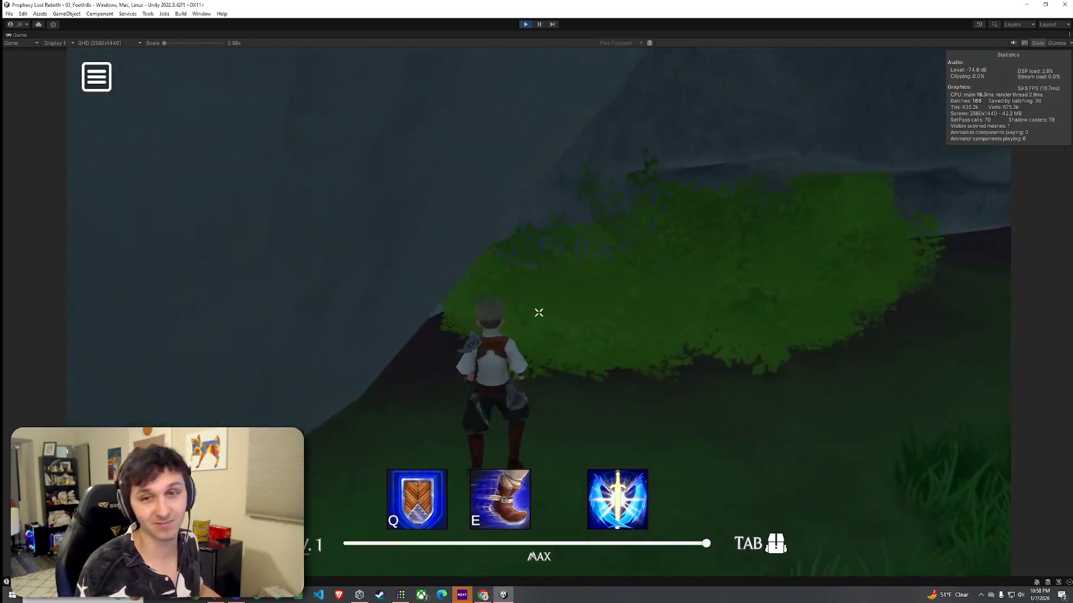
key("w")
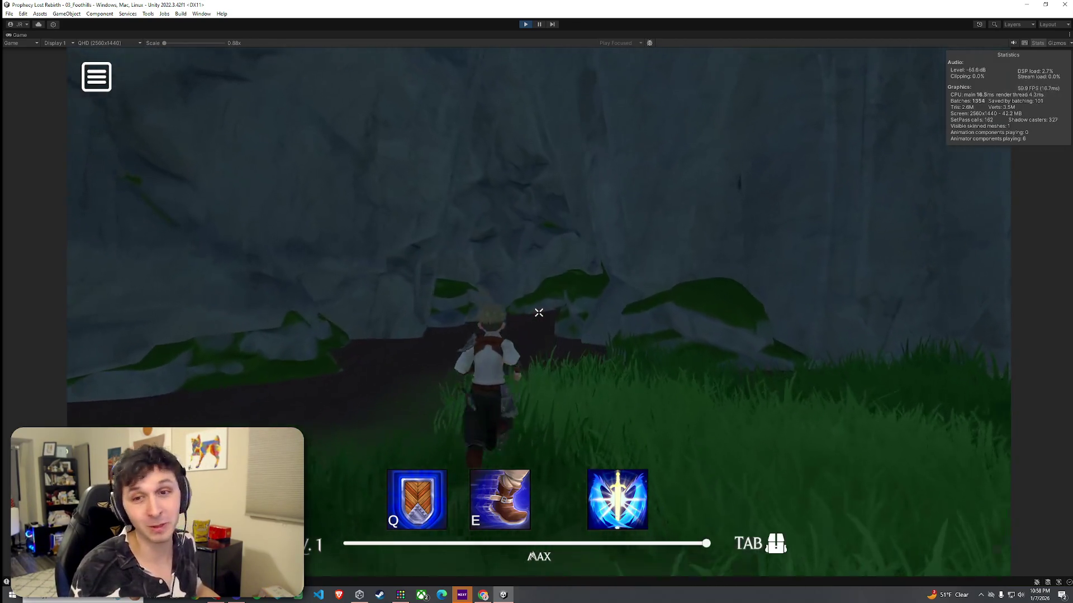
key("w")
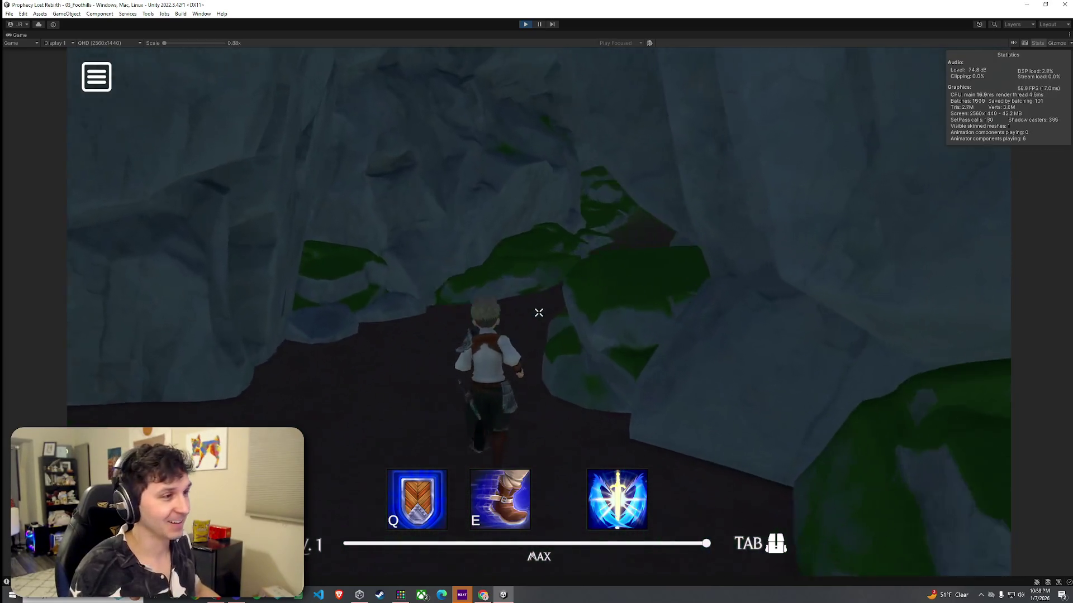
key("w")
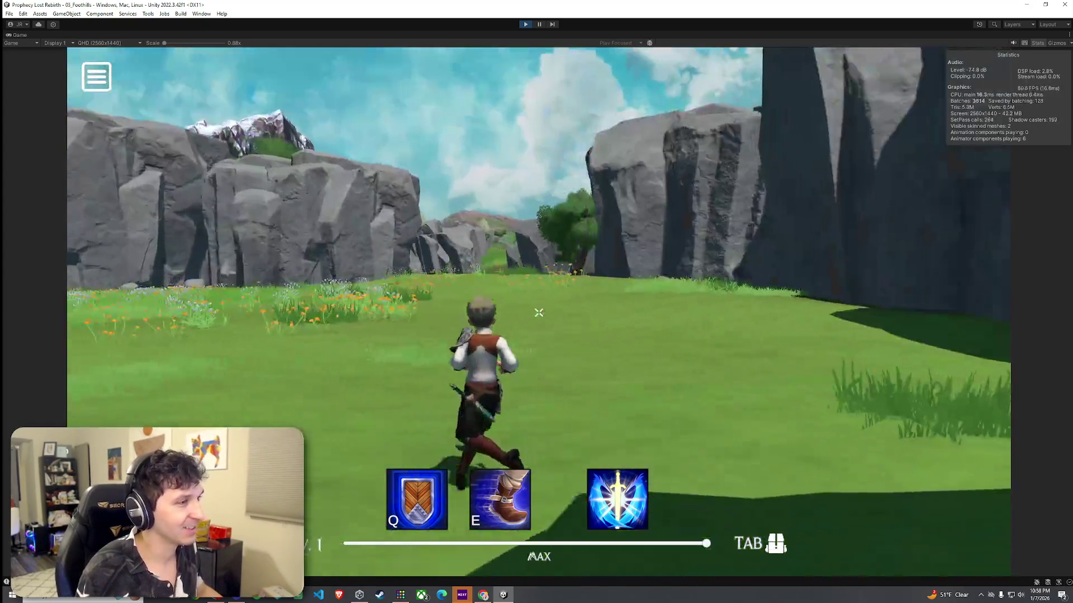
key("w")
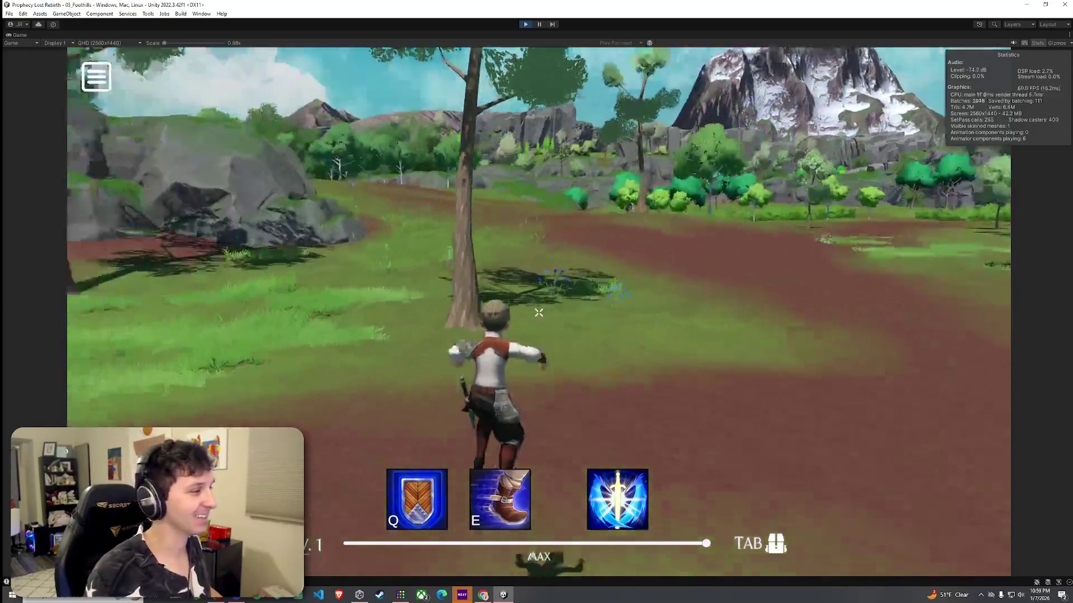
Run the character past the pond toward the big tree, then stop the playtest with Ctrl+P
key("space")
key("space")
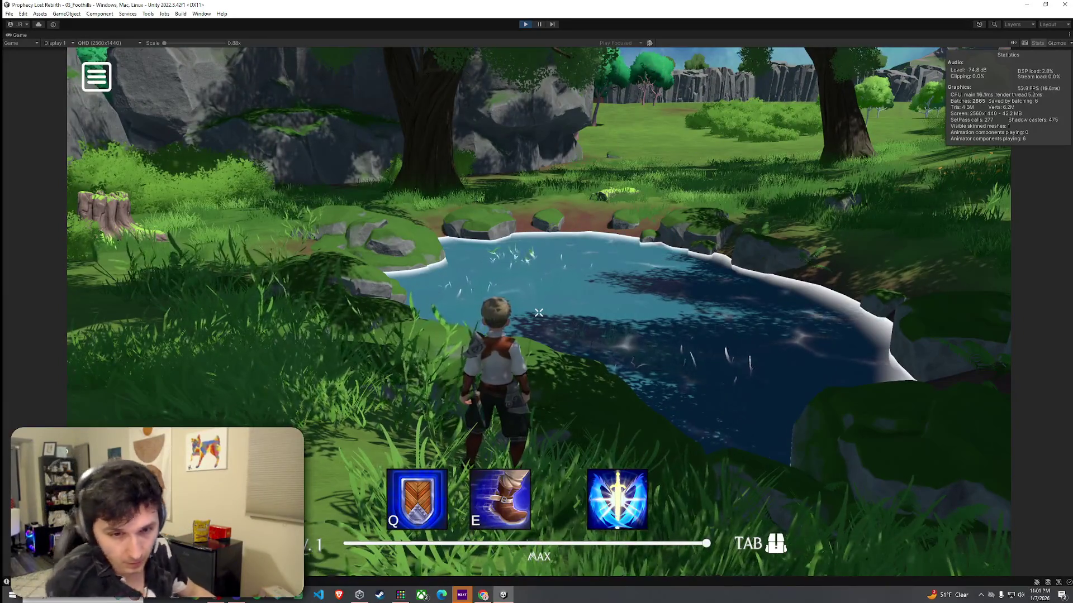
key("w")
key("w")
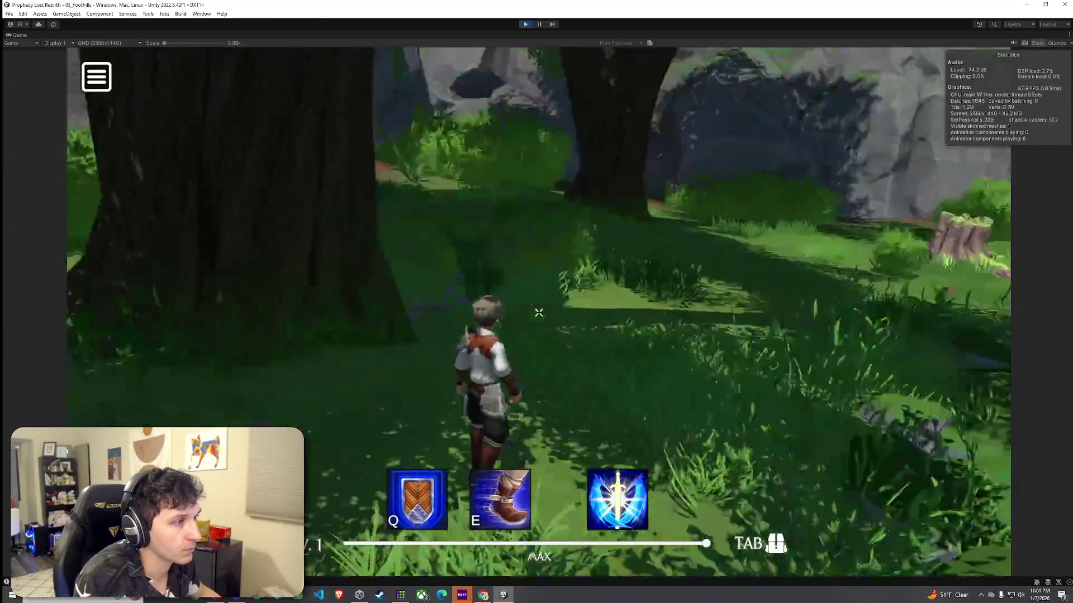
key("w")
key("w")
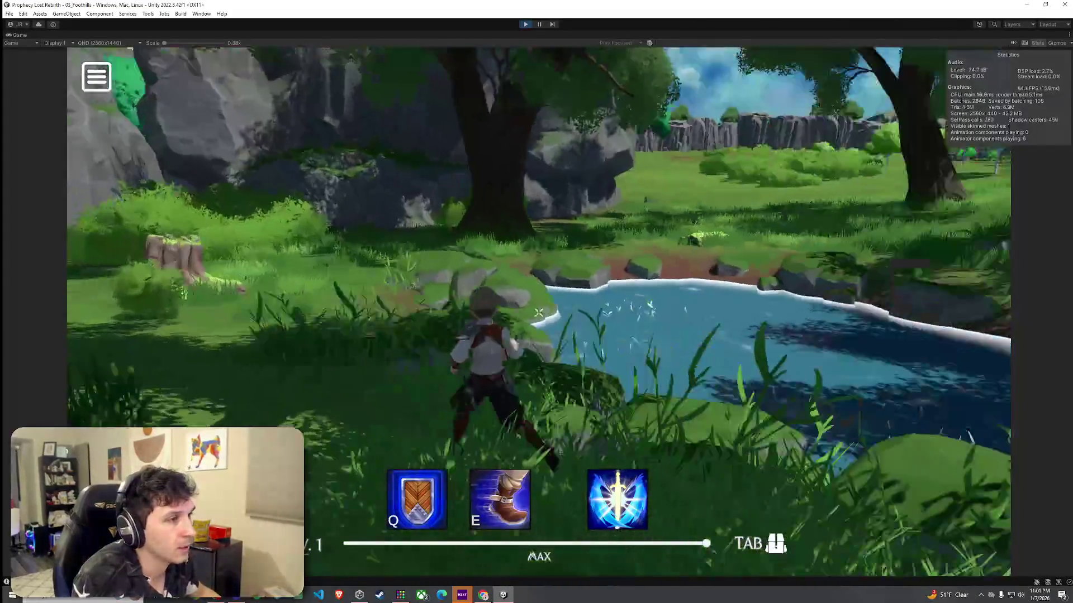
key("w")
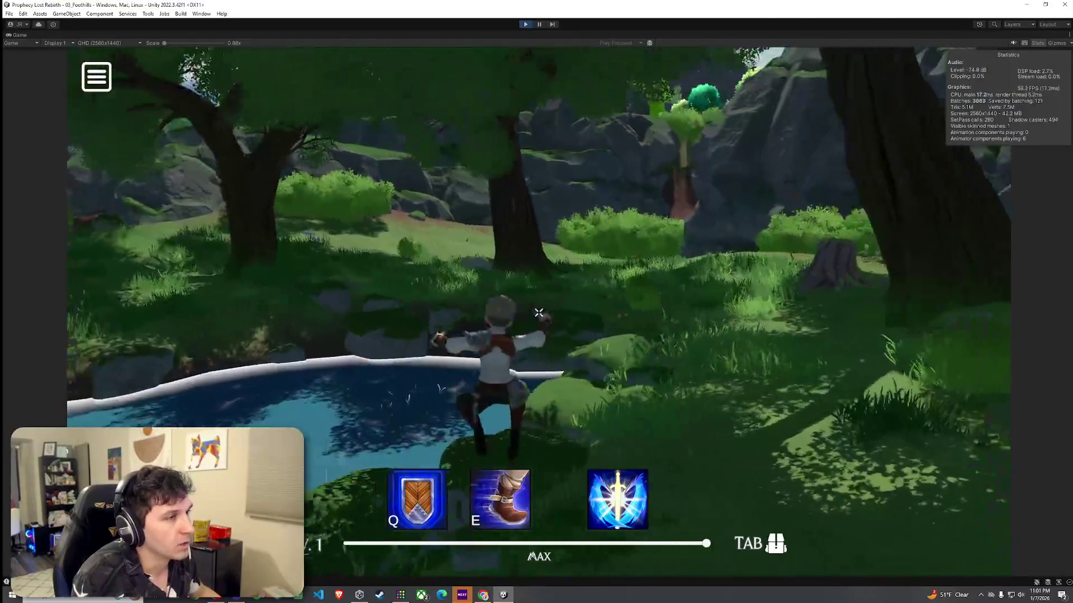
key("w")
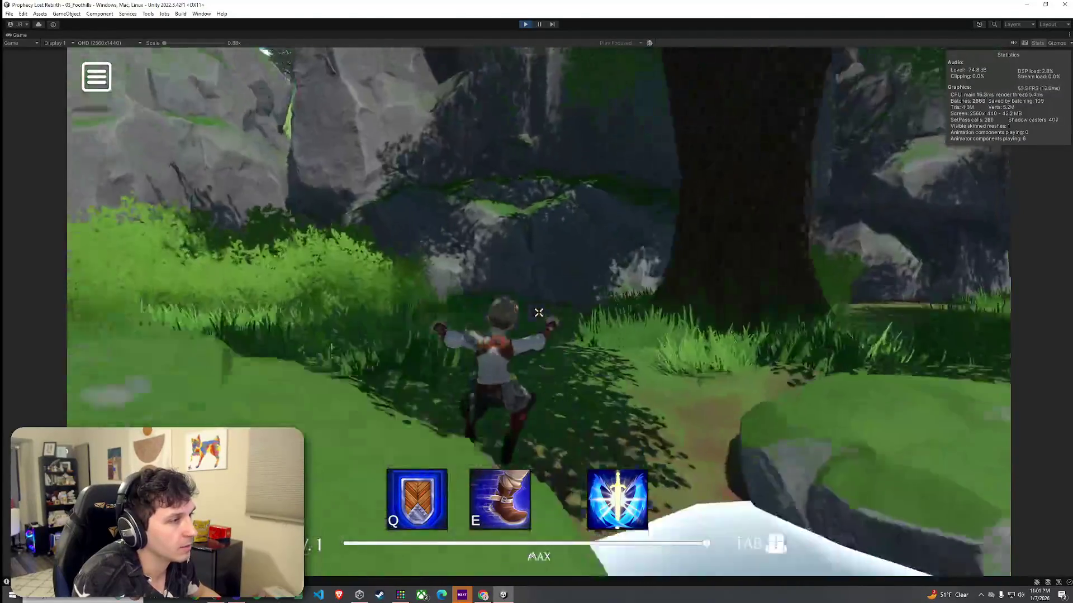
key("w")
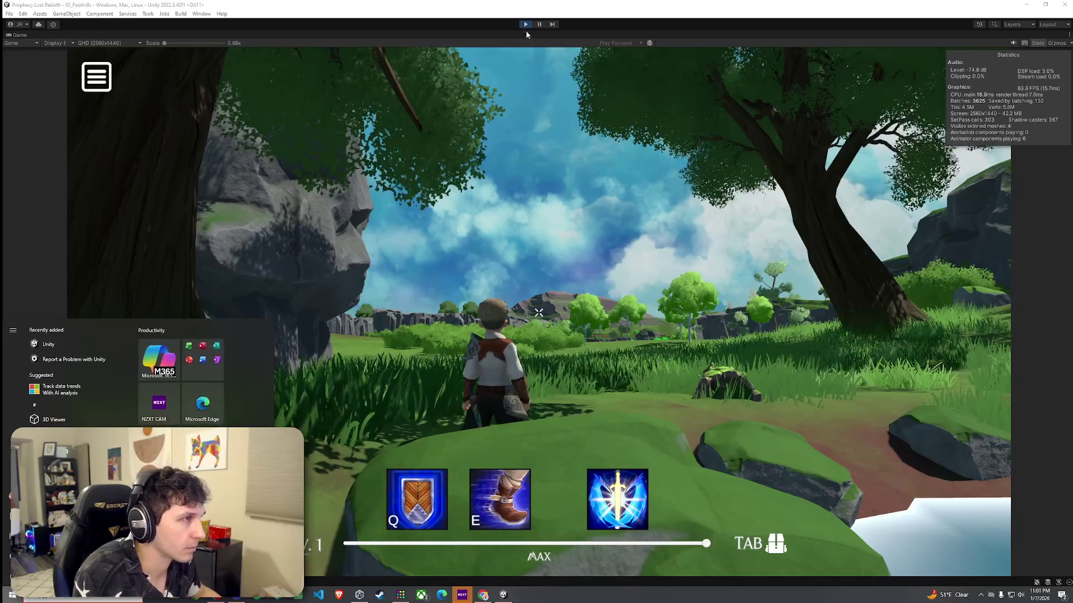
key("ctrl+p")
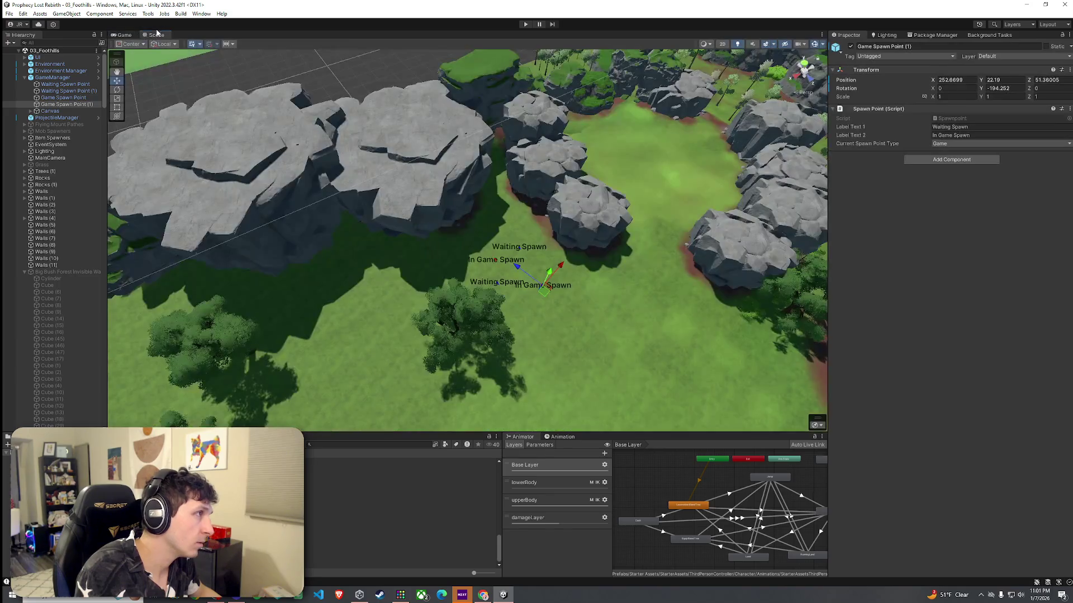
Return to the Scene view overlooking the grassy valley and select Terrain (1)
left_click(23, 14)
left_click_drag(503, 168, 507, 141)
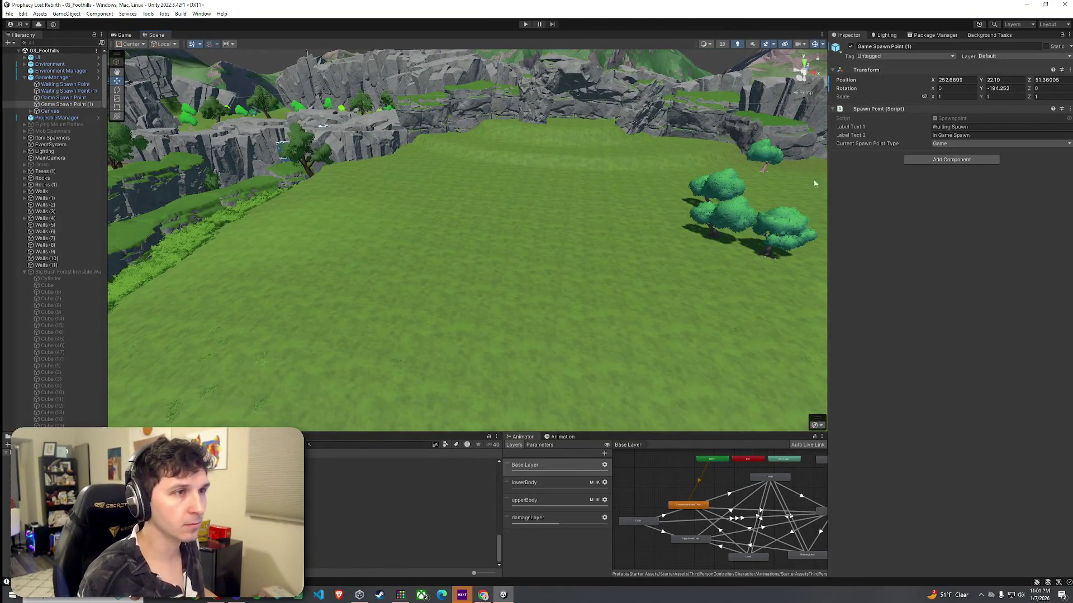
left_click(814, 183)
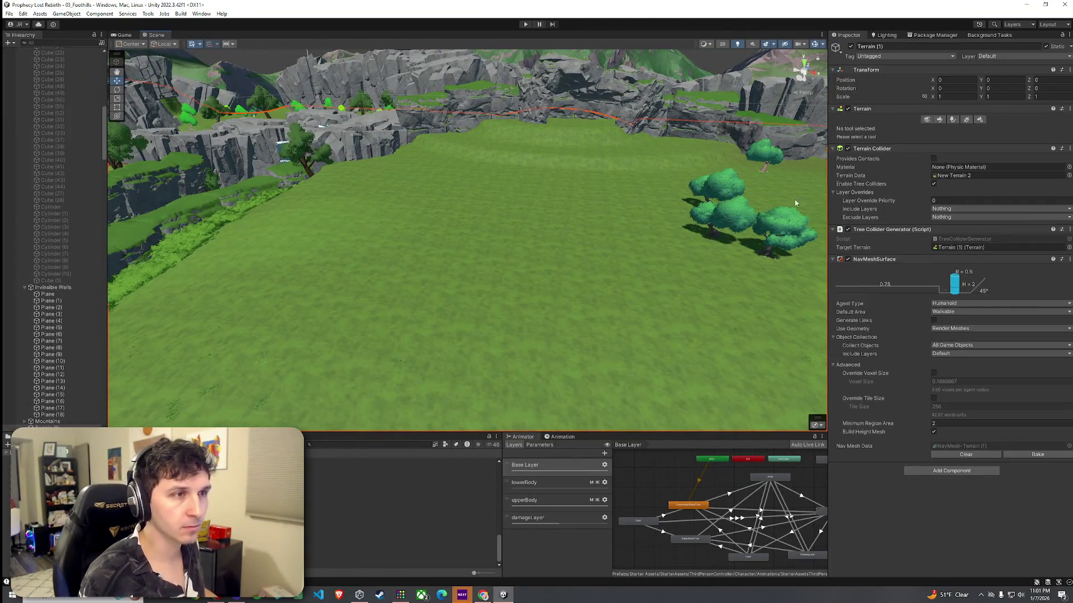
Scatter Stone1b prefab stones across the grass using the tree placement tool
left_click(950, 120)
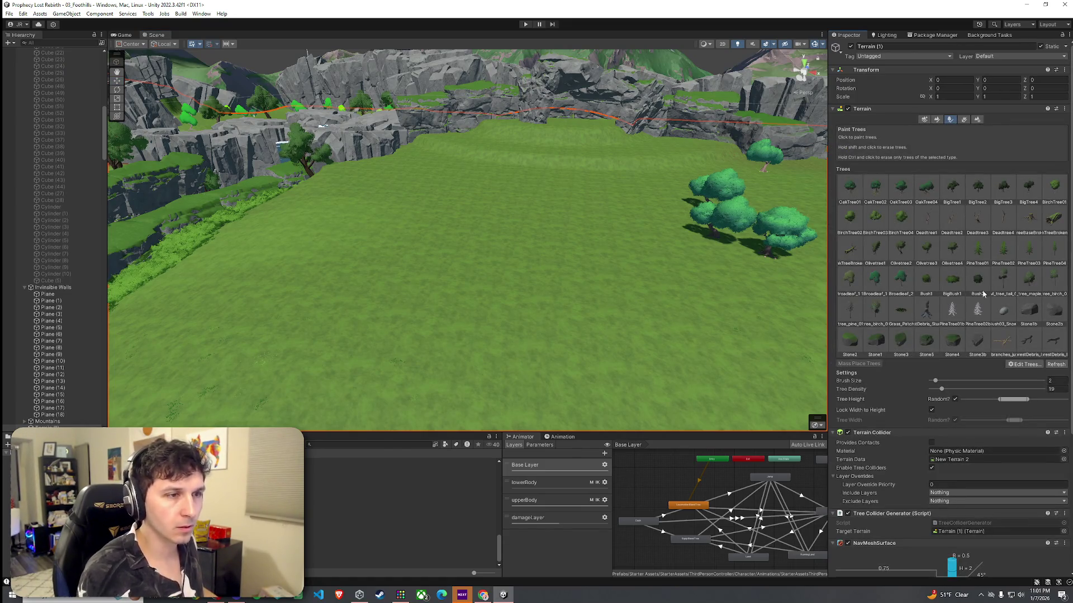
left_click(1025, 316)
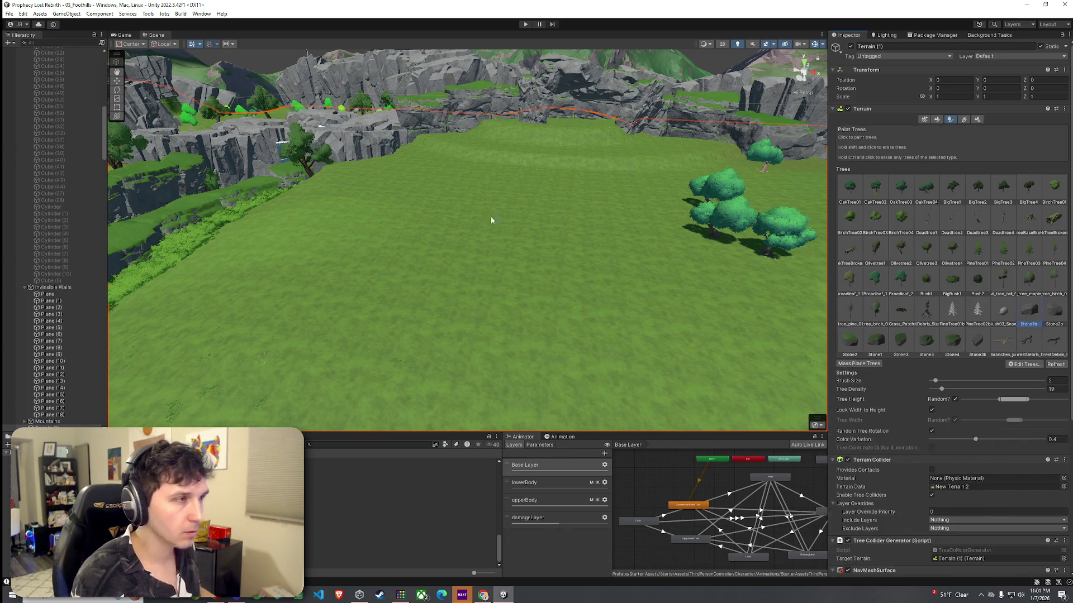
left_click(391, 335)
left_click(302, 211)
left_click(254, 317)
left_click(778, 205)
left_click(776, 288)
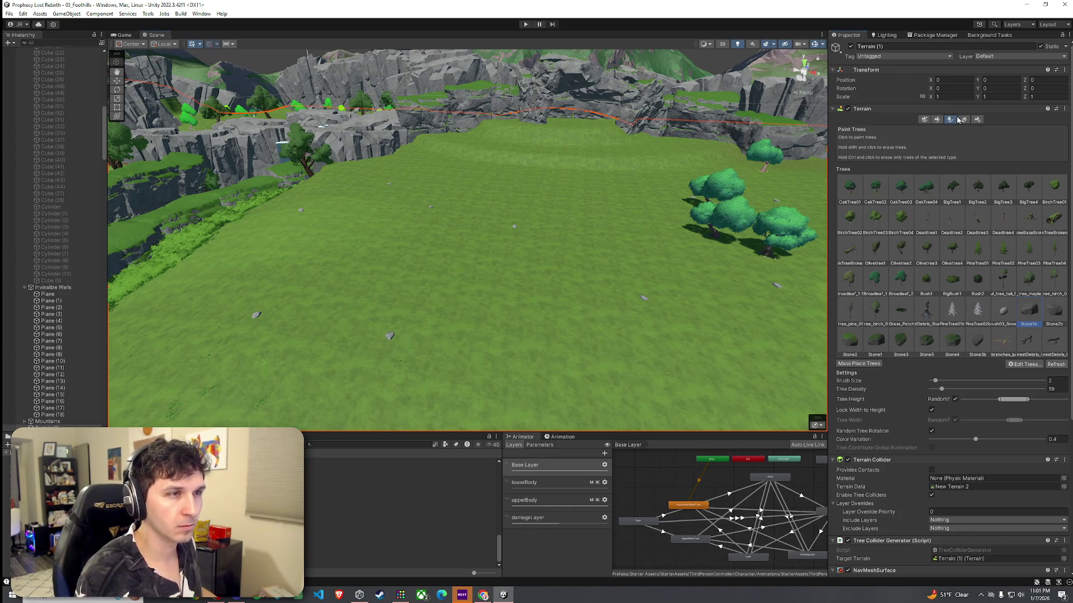
Pick the Grass_3 detail and enlarge the brush, ending with a terrain brush size of 88.3
left_click(964, 119)
left_click(875, 190)
mouse_move(956, 360)
left_mouse_down()
mouse_move(971, 359)
mouse_move(908, 367)
left_mouse_up()
left_click_drag(972, 360, 1037, 360)
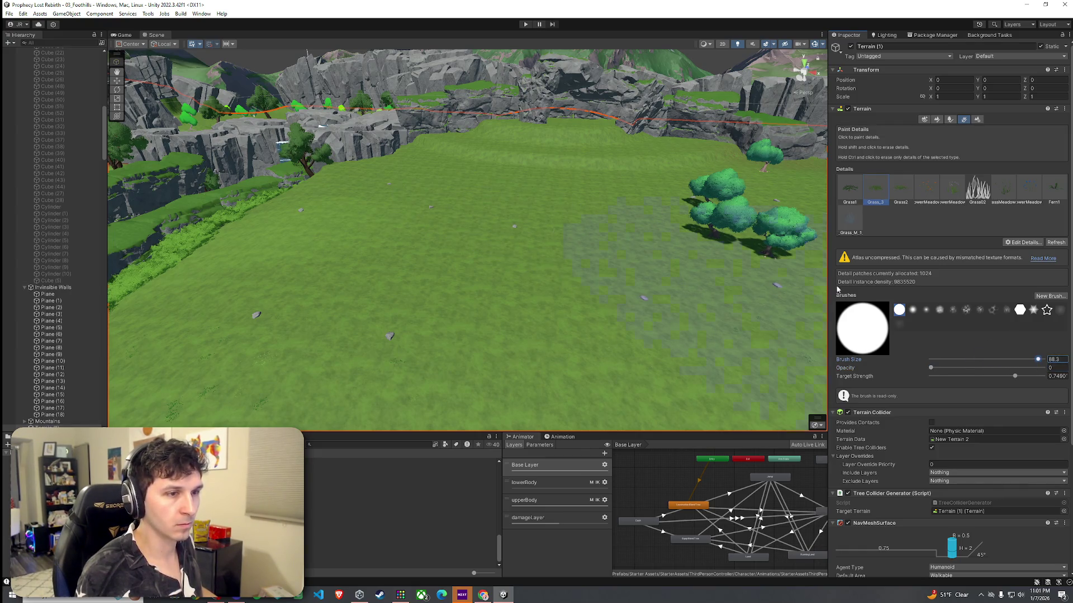
mouse_move(494, 240)
left_mouse_down()
mouse_move(512, 276)
mouse_move(478, 211)
mouse_move(596, 220)
left_mouse_up()
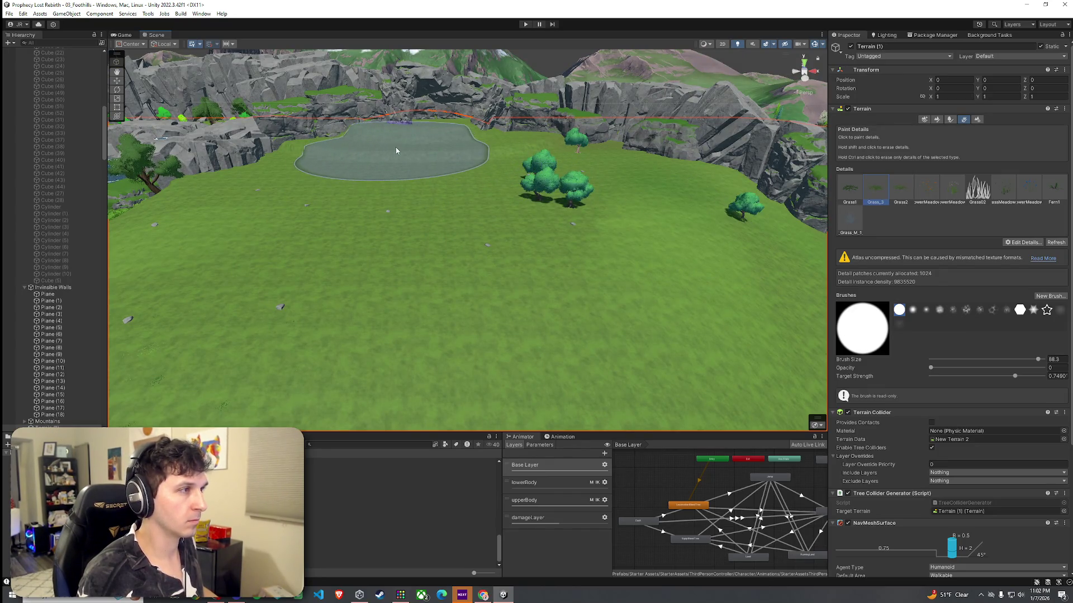
Fly down over the meadow toward the cliffs and switch the terrain tool to Paint Texture
mouse_move(442, 182)
left_mouse_down()
mouse_move(567, 148)
mouse_move(607, 177)
mouse_move(635, 179)
mouse_move(571, 198)
left_mouse_up()
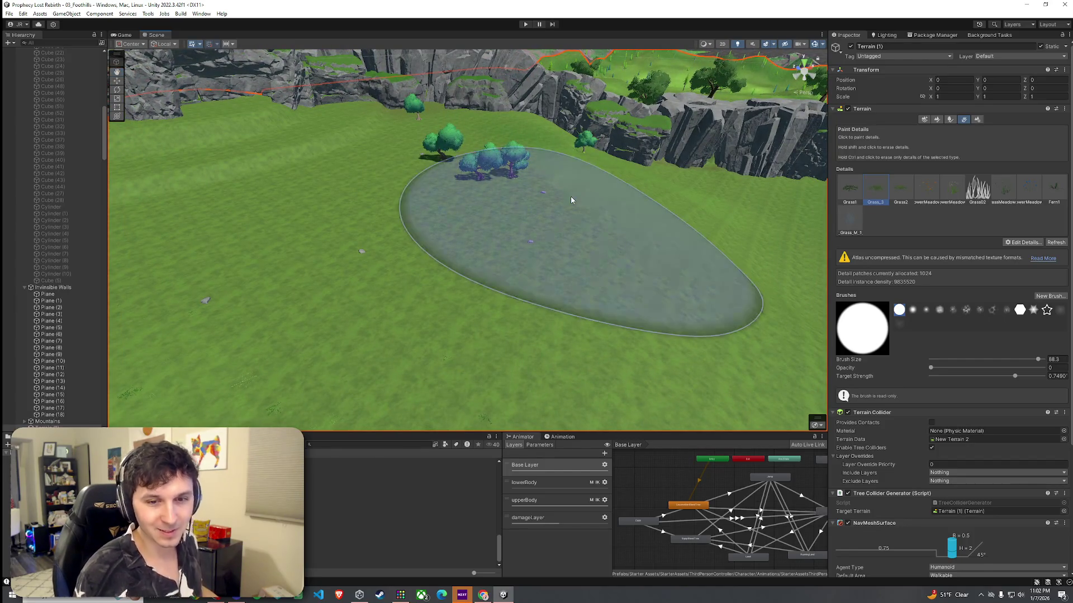
left_click(9, 13)
key("Escape")
mouse_move(509, 189)
left_mouse_down()
mouse_move(593, 206)
mouse_move(606, 149)
mouse_move(407, 186)
mouse_move(422, 215)
mouse_move(440, 218)
mouse_move(427, 220)
left_mouse_up()
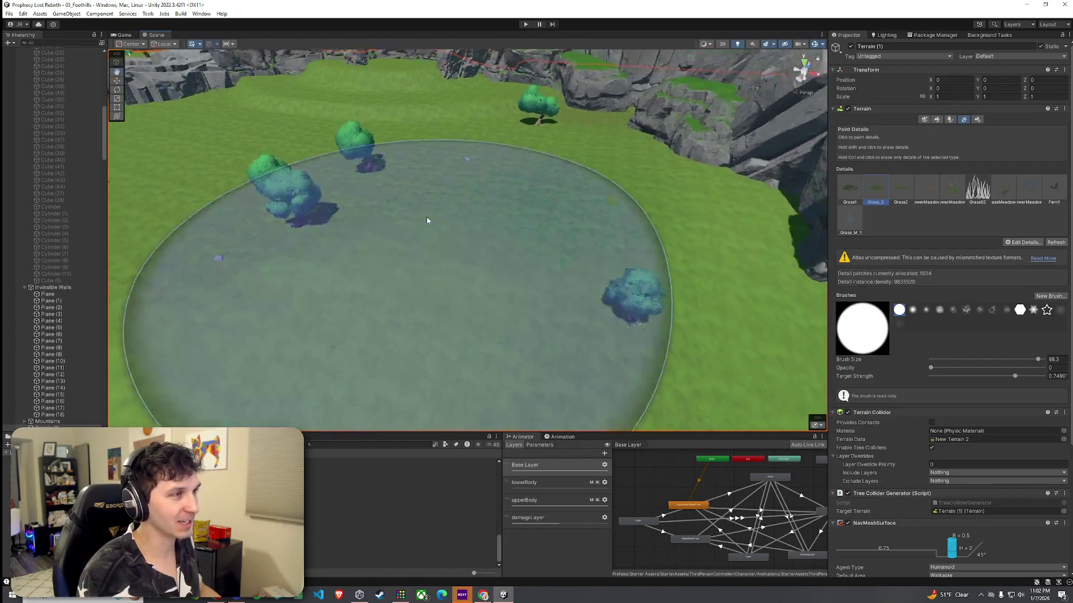
mouse_move(517, 191)
left_mouse_down()
mouse_move(503, 193)
mouse_move(491, 144)
mouse_move(154, 108)
mouse_move(374, 182)
mouse_move(392, 202)
left_mouse_up()
key("w")
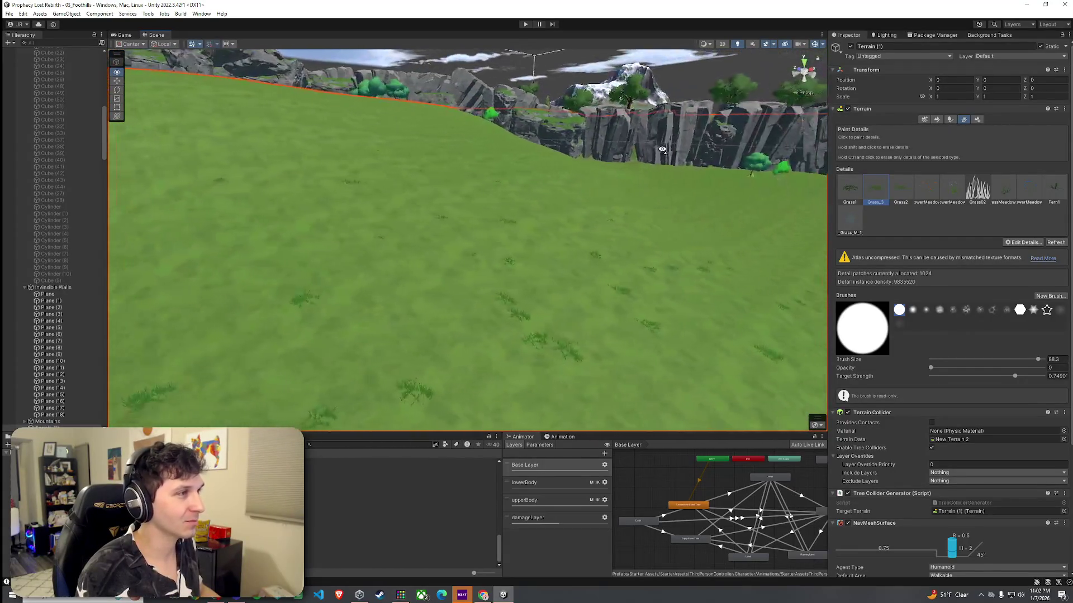
left_click(939, 120)
left_click(930, 128)
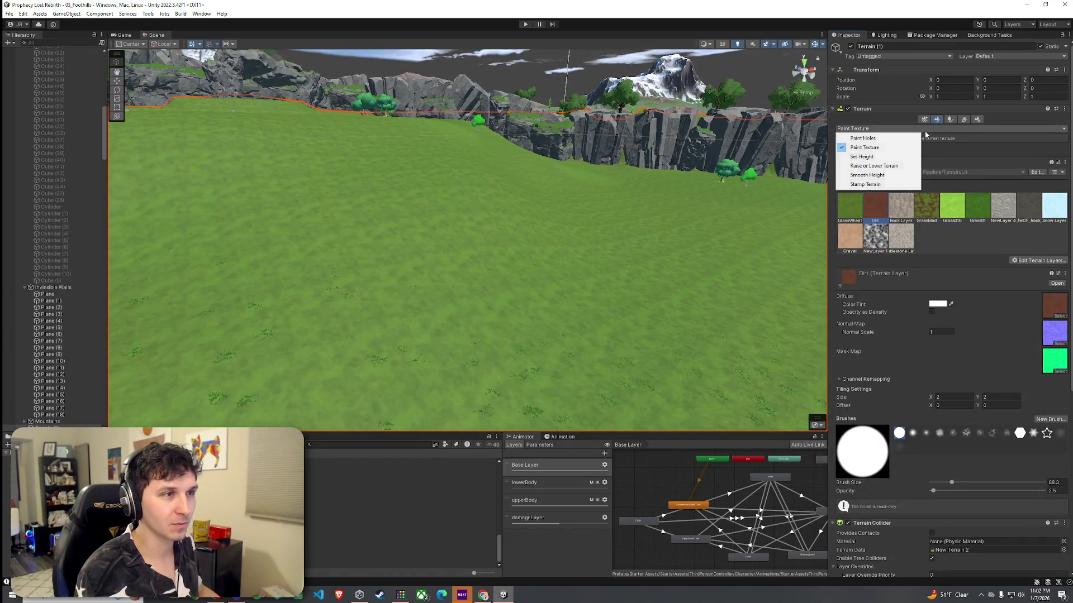
Choose Set Height and sample the meadow ground as a target height of 53.02452
left_click(898, 160)
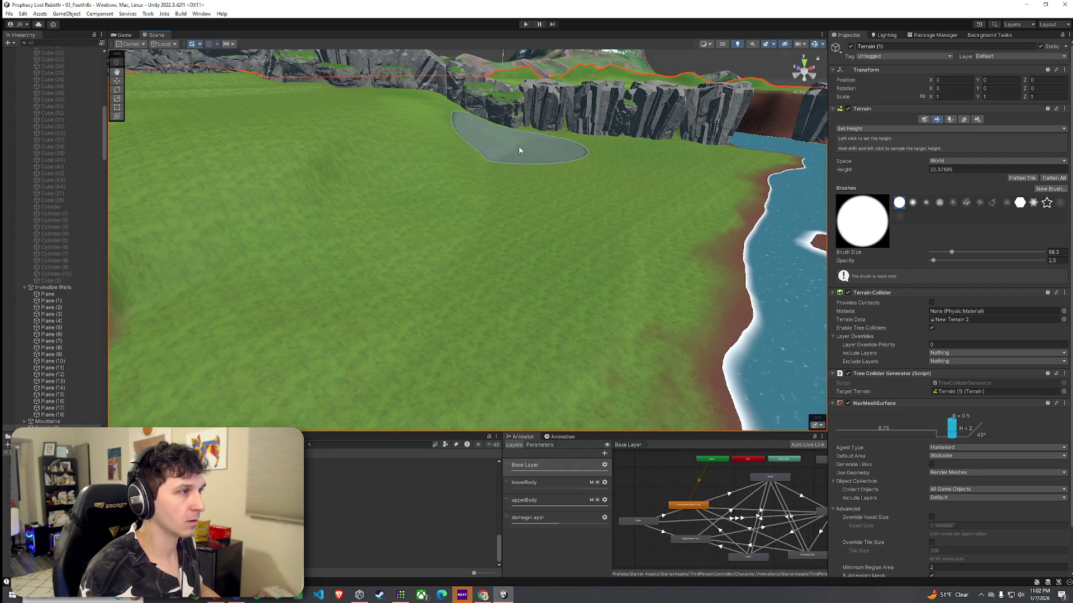
left_click_drag(297, 243, 574, 252)
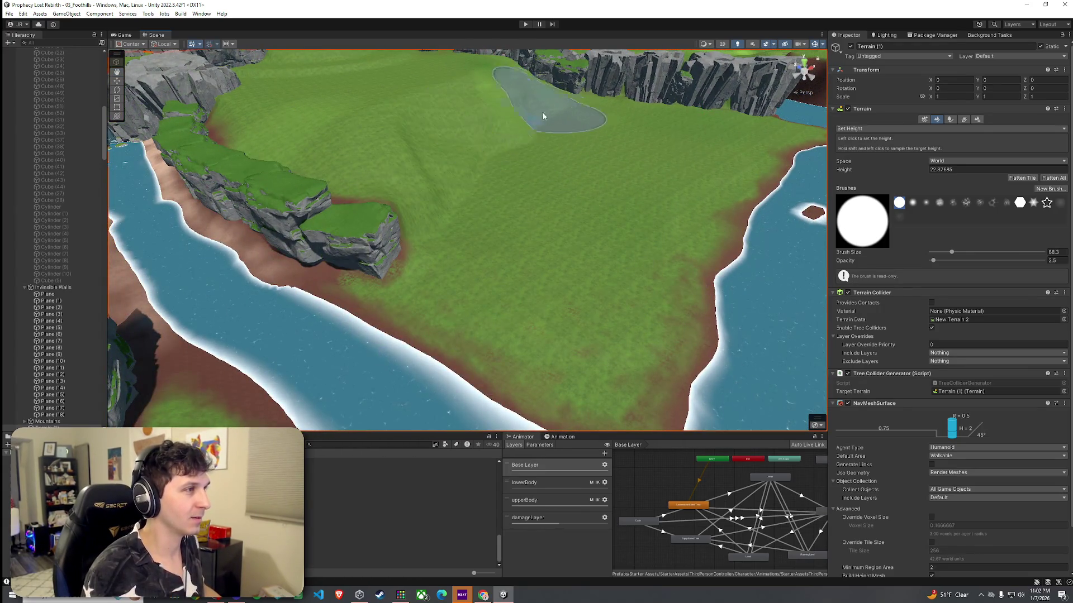
left_click(398, 82, "shift")
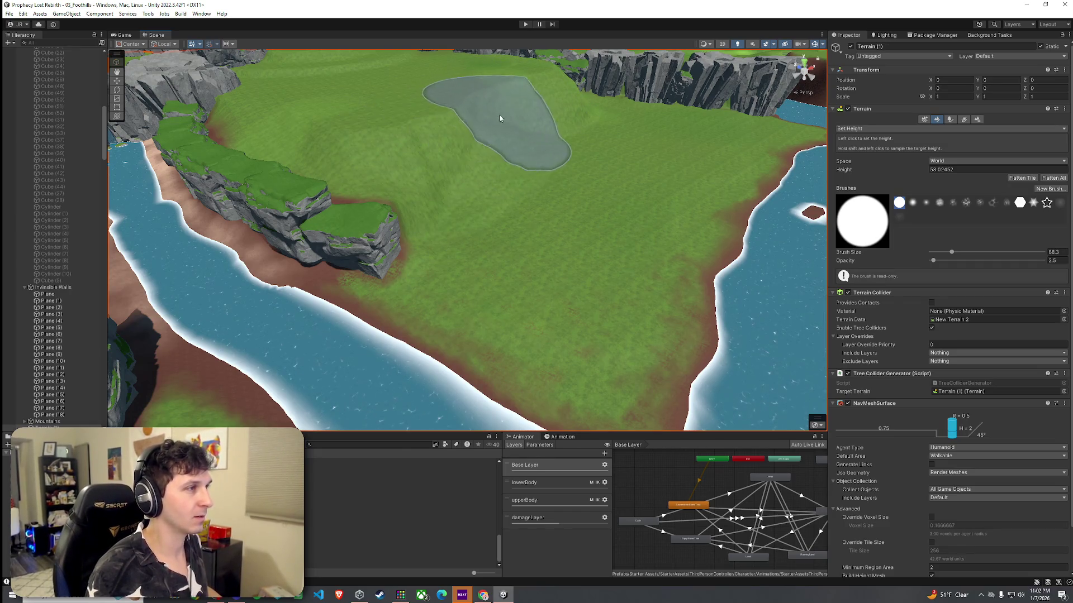
mouse_move(491, 89)
left_mouse_down()
mouse_move(499, 73)
mouse_move(423, 52)
mouse_move(337, 79)
mouse_move(394, 107)
mouse_move(425, 223)
left_mouse_up()
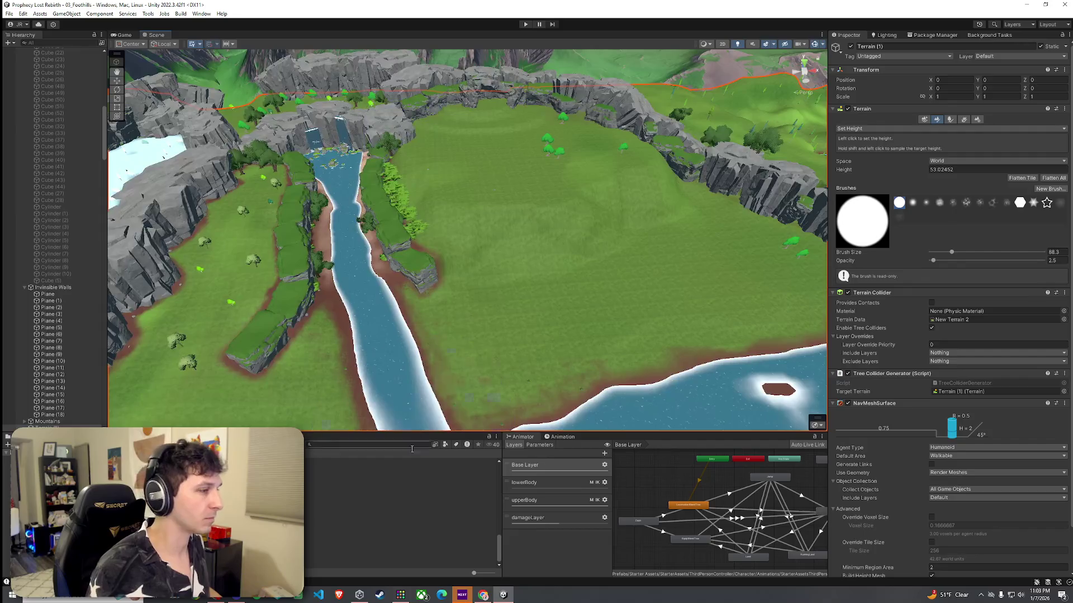
Select four Cliff1 rocks, including Cliff1 (42) and Cliff1 (50), and duplicate them
left_click(411, 497)
mouse_move(491, 336)
left_mouse_down()
mouse_move(501, 343)
mouse_move(444, 341)
mouse_move(450, 335)
left_mouse_up()
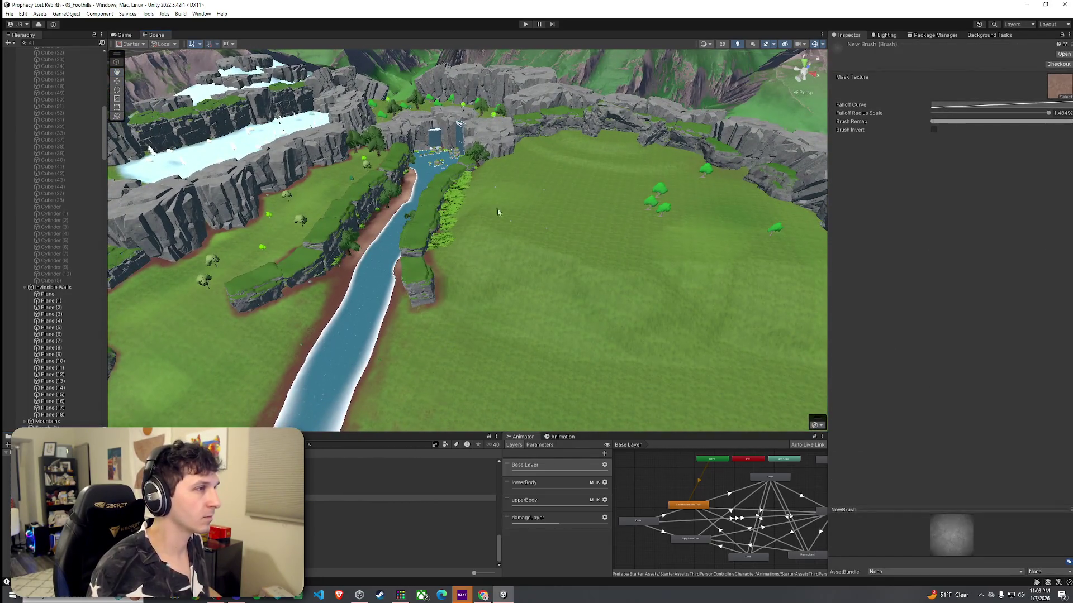
left_click(496, 153)
key("f")
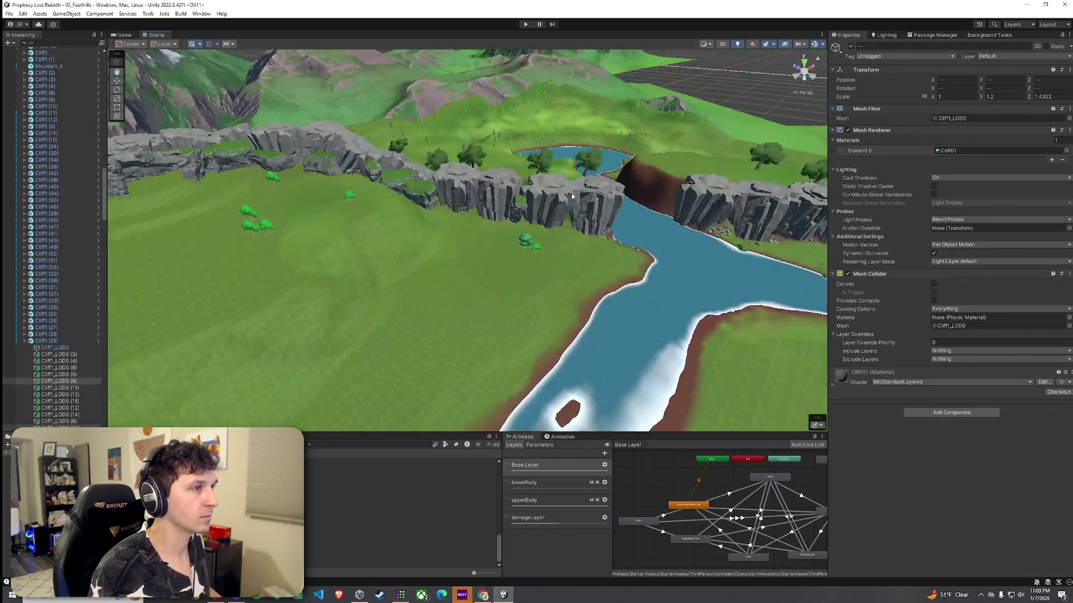
left_click(579, 206)
key("f")
left_click(570, 179, "shift")
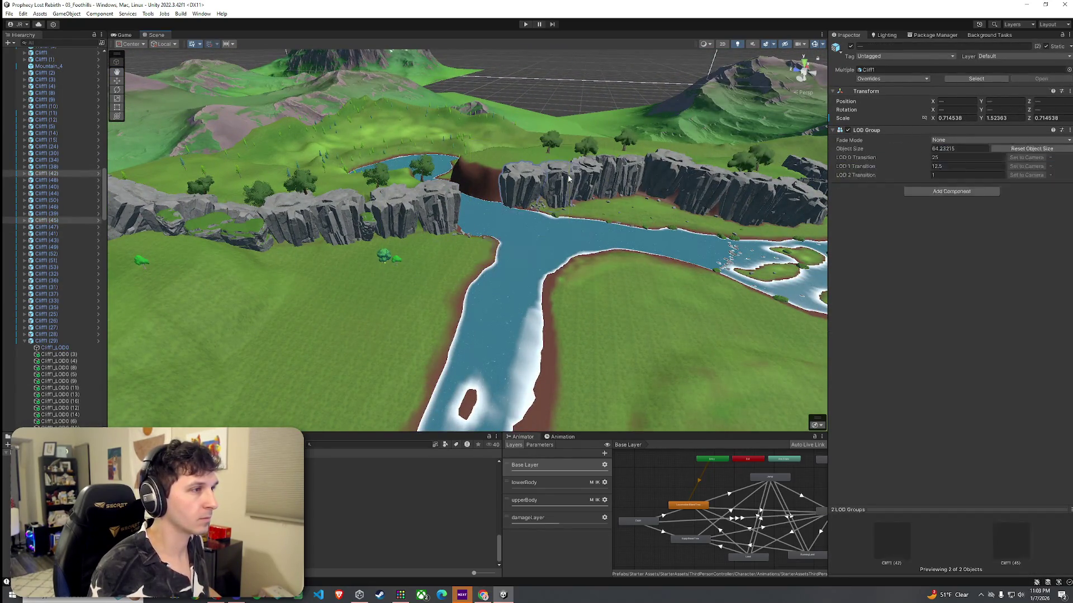
left_click(633, 172, "shift")
left_click(632, 172, "shift")
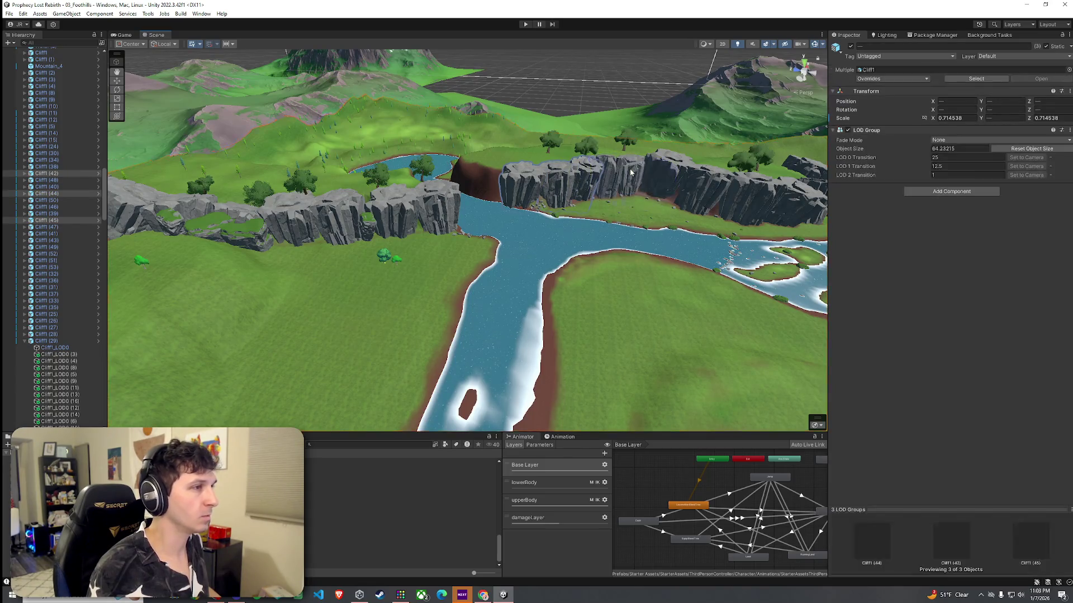
left_click(633, 173, "shift")
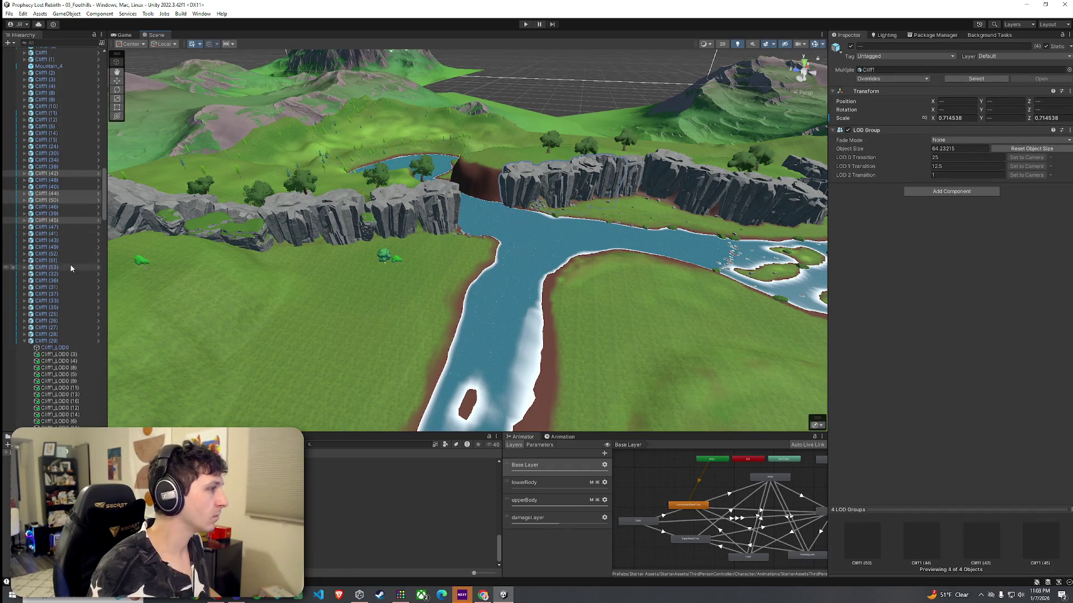
key("ctrl+d")
Move and rotate the copied cliffs into the meadow to form a new rock wall
left_click_drag(563, 195, 285, 286)
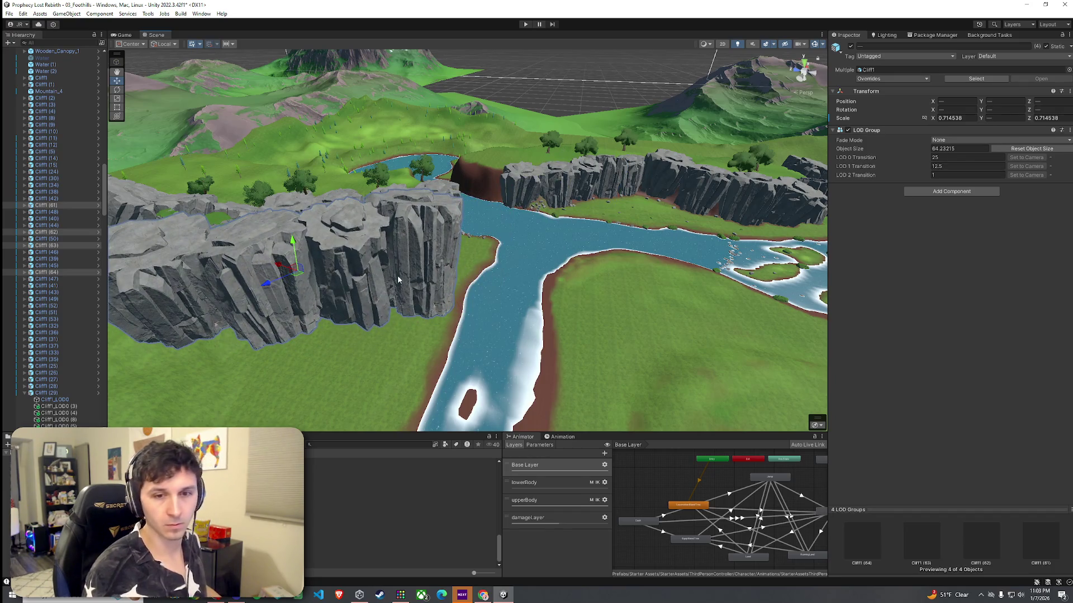
left_click_drag(299, 251, 280, 402)
mouse_move(335, 280)
left_mouse_down()
mouse_move(291, 330)
mouse_move(233, 361)
mouse_move(240, 352)
left_mouse_up()
mouse_move(519, 338)
left_mouse_down()
mouse_move(511, 310)
mouse_move(544, 293)
mouse_move(541, 276)
mouse_move(544, 290)
mouse_move(561, 290)
mouse_move(548, 210)
mouse_move(562, 229)
mouse_move(542, 262)
mouse_move(557, 237)
mouse_move(538, 221)
mouse_move(555, 232)
mouse_move(450, 275)
left_mouse_up()
key("e")
key("w")
key("e")
key("w")
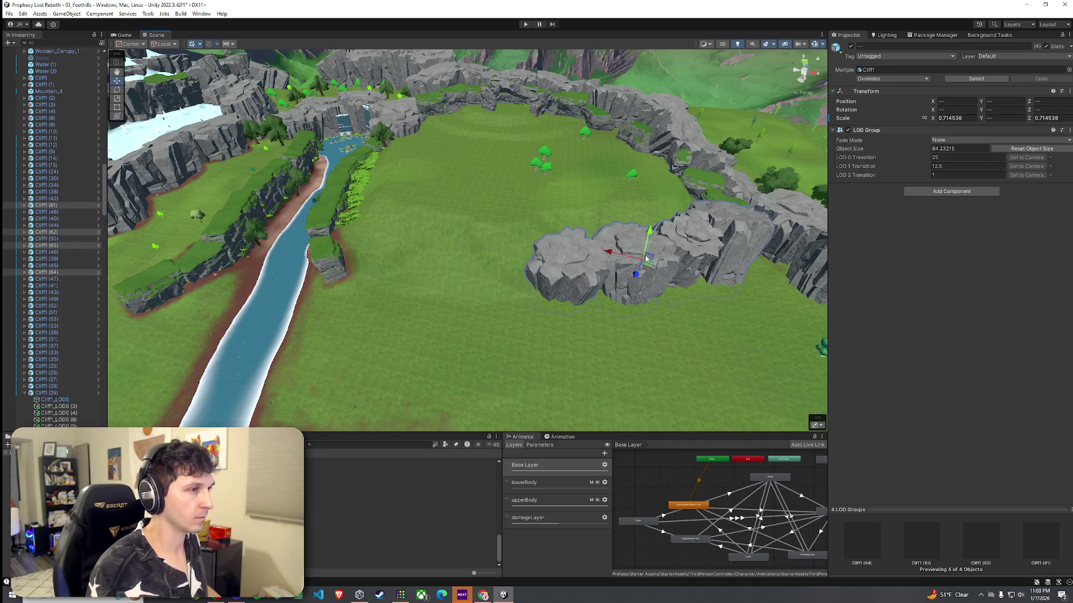
mouse_move(648, 267)
left_mouse_down()
mouse_move(449, 279)
mouse_move(472, 282)
mouse_move(468, 248)
mouse_move(477, 257)
mouse_move(646, 229)
mouse_move(592, 263)
mouse_move(500, 284)
mouse_move(489, 257)
mouse_move(501, 288)
mouse_move(496, 274)
left_mouse_up()
key("e")
key("w")
Reposition Cliff5_LOD0 (2) along the riverside cliff edge, then select the terrain
left_click(500, 284)
key("e")
key("r")
key("e")
key("w")
left_click(565, 291)
mouse_move(566, 290)
left_mouse_down()
mouse_move(599, 304)
mouse_move(652, 264)
mouse_move(601, 240)
mouse_move(558, 242)
mouse_move(320, 194)
mouse_move(468, 293)
mouse_move(534, 293)
mouse_move(537, 311)
mouse_move(561, 314)
mouse_move(536, 311)
left_mouse_up()
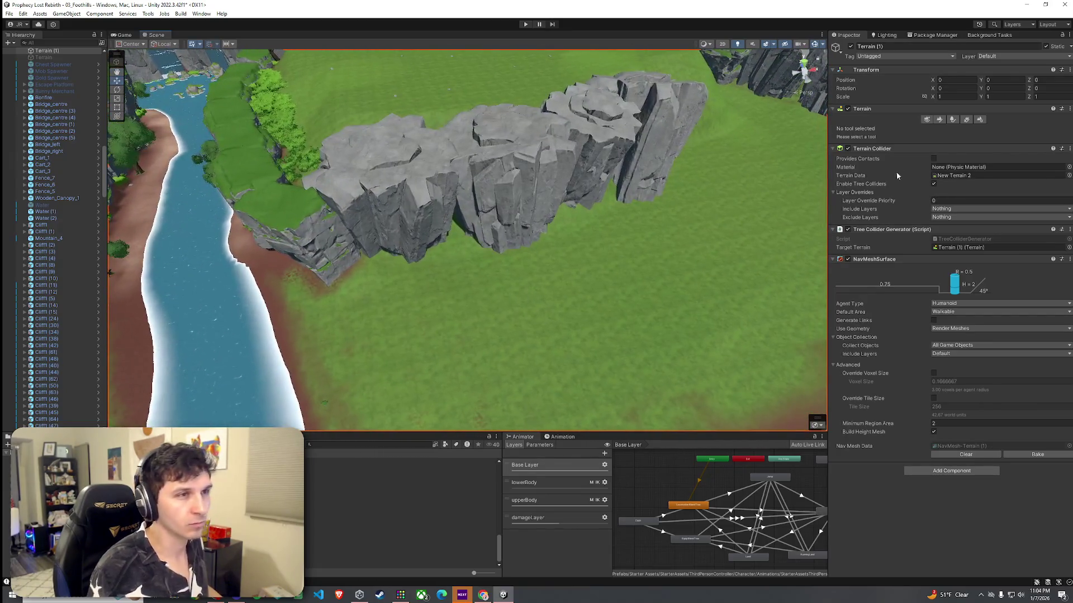
Switch Terrain (1) to Paint Texture with the Dirt layer at brush size 88.3 and opacity 2.5
left_click(937, 120)
left_click(894, 129)
left_click(855, 147)
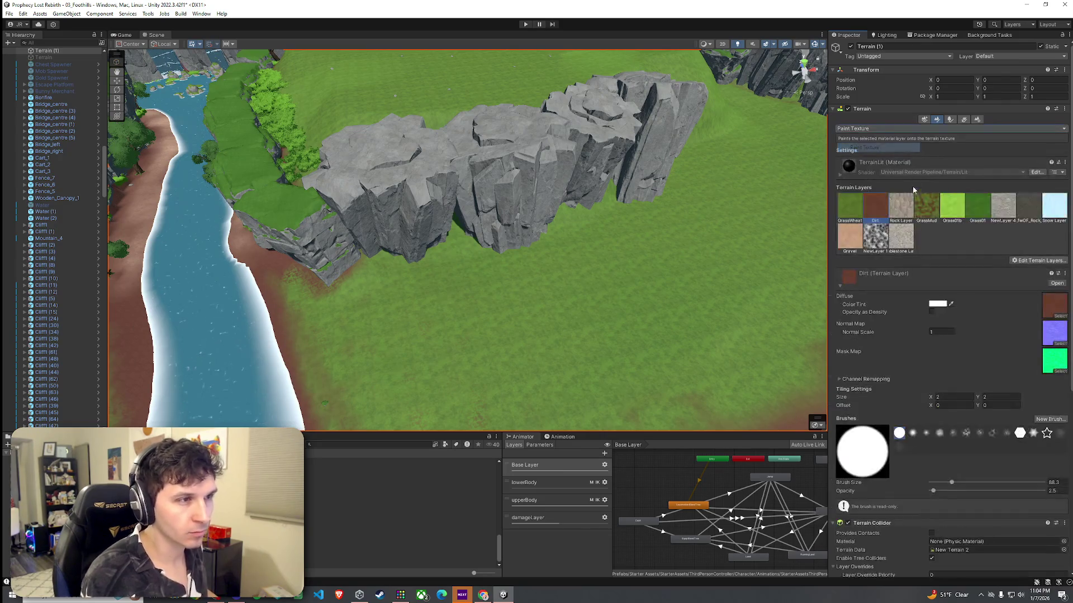
mouse_move(718, 228)
left_mouse_down()
mouse_move(678, 149)
mouse_move(464, 184)
mouse_move(513, 201)
mouse_move(522, 220)
left_mouse_up()
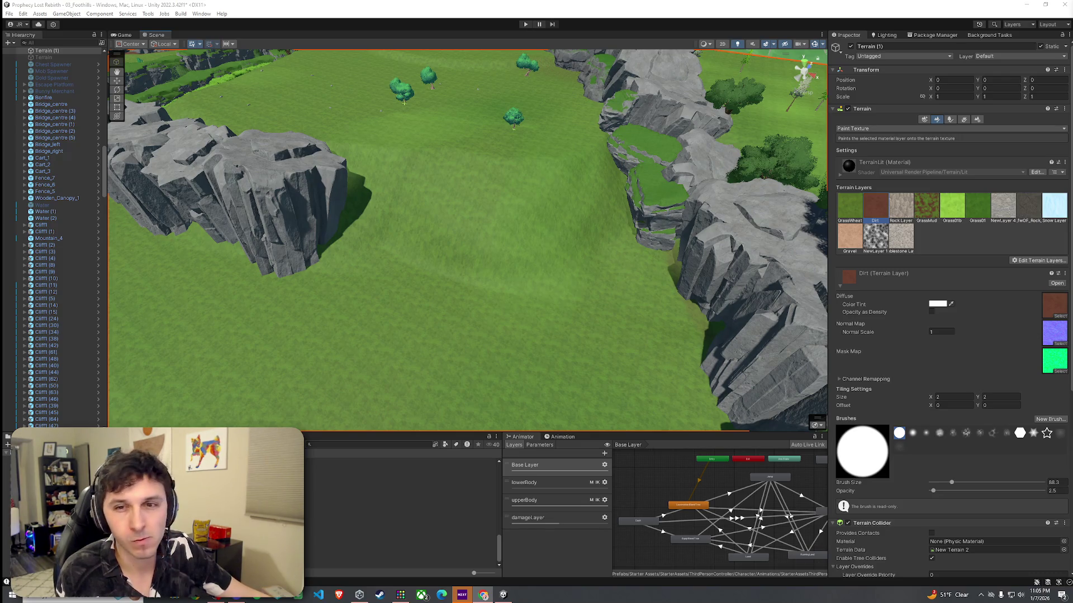
Save the scene, then box-select the four new Cliff1 rocks standing in the meadow
left_click(9, 13)
left_click(23, 54)
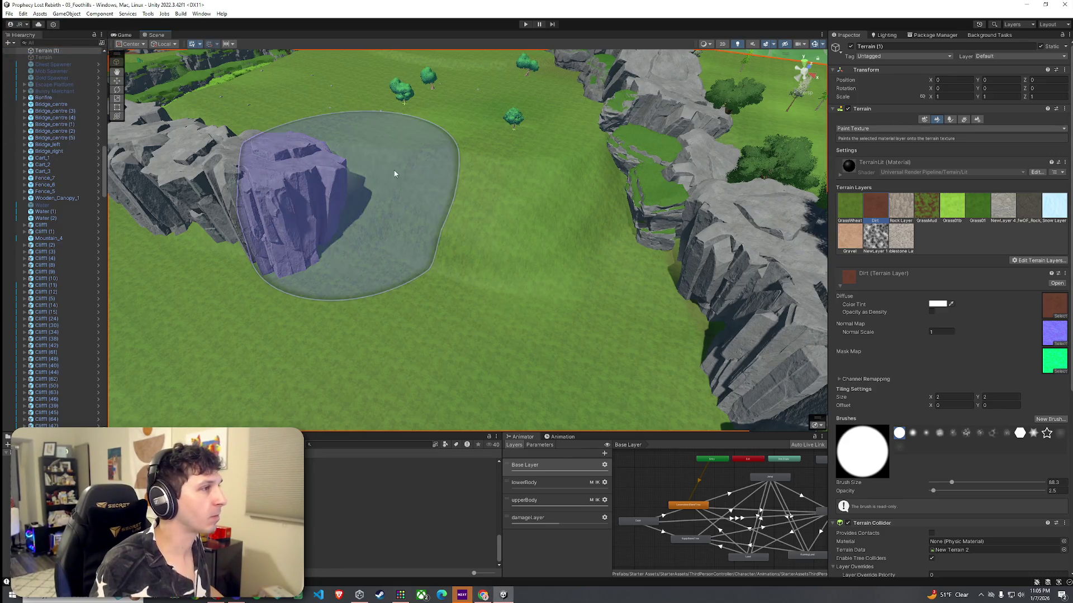
left_click_drag(542, 215, 637, 233)
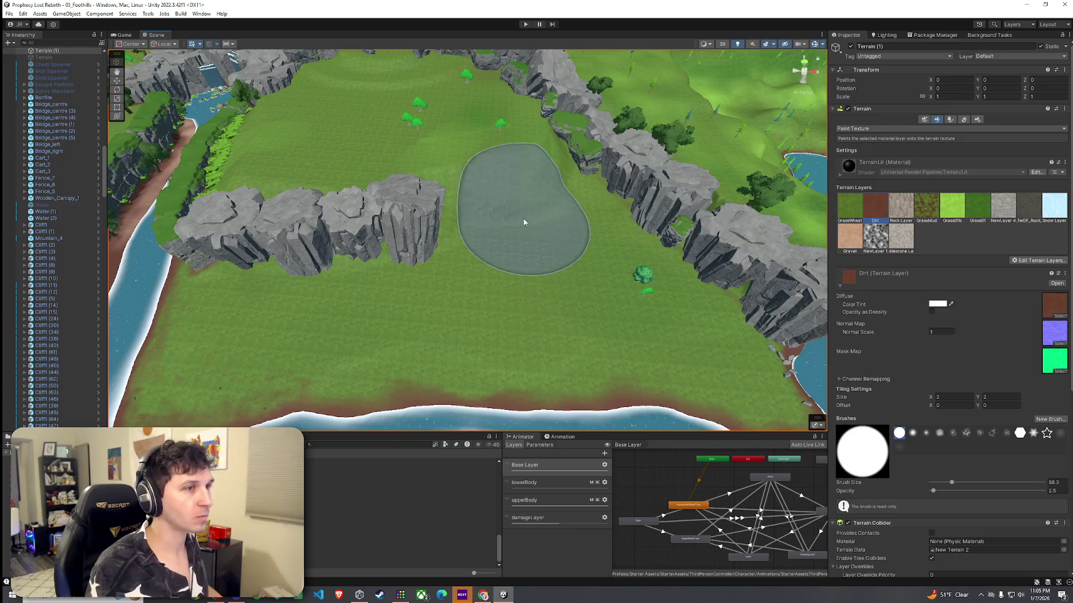
left_click(465, 498)
left_click_drag(437, 216, 236, 235)
scroll(90, 319, "down", 3)
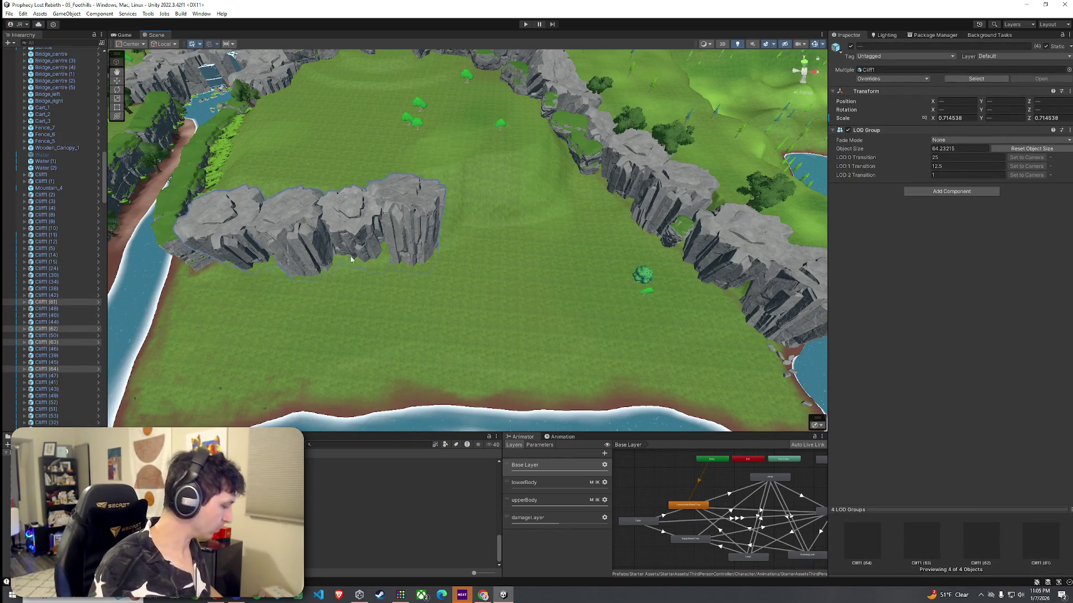
Duplicate the four cliffs, move the copies toward the far cliff line and switch to rotate
key("ctrl+d")
mouse_move(341, 251)
left_mouse_down()
mouse_move(556, 215)
mouse_move(561, 191)
mouse_move(624, 214)
mouse_move(589, 216)
mouse_move(598, 185)
mouse_move(589, 157)
mouse_move(533, 151)
mouse_move(476, 180)
left_mouse_up()
key("e")
left_click(616, 136)
left_click(618, 162)
Reposition Cliff1 (65), (68) and (66) individually to extend the rock chain
left_click(419, 207)
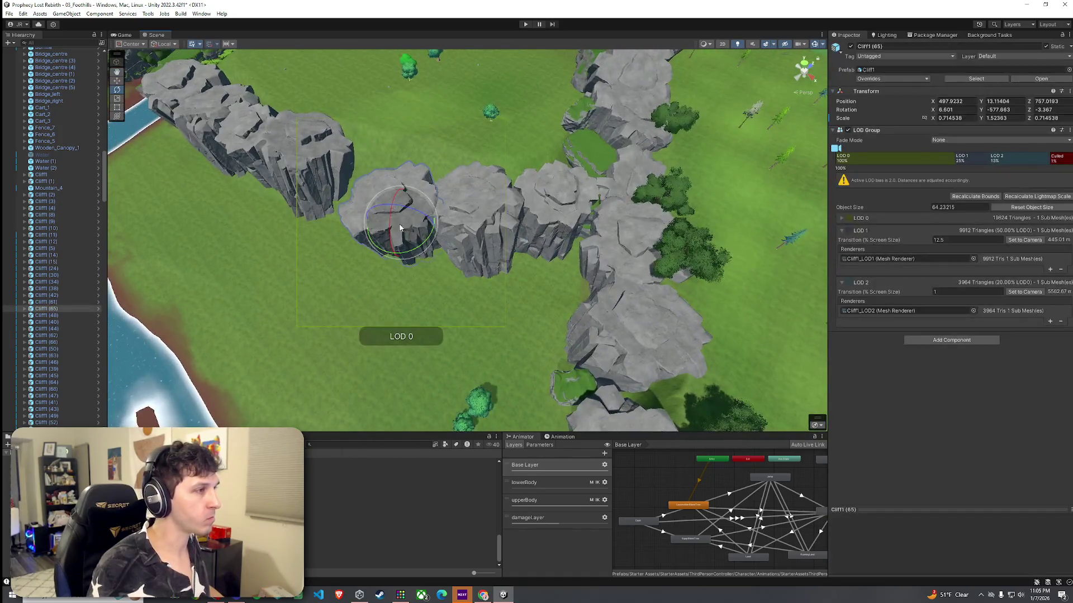
left_click_drag(386, 229, 364, 214)
left_click(491, 235)
left_click_drag(494, 240, 449, 241)
left_click(536, 224)
left_click_drag(533, 224, 439, 291)
left_click(502, 313)
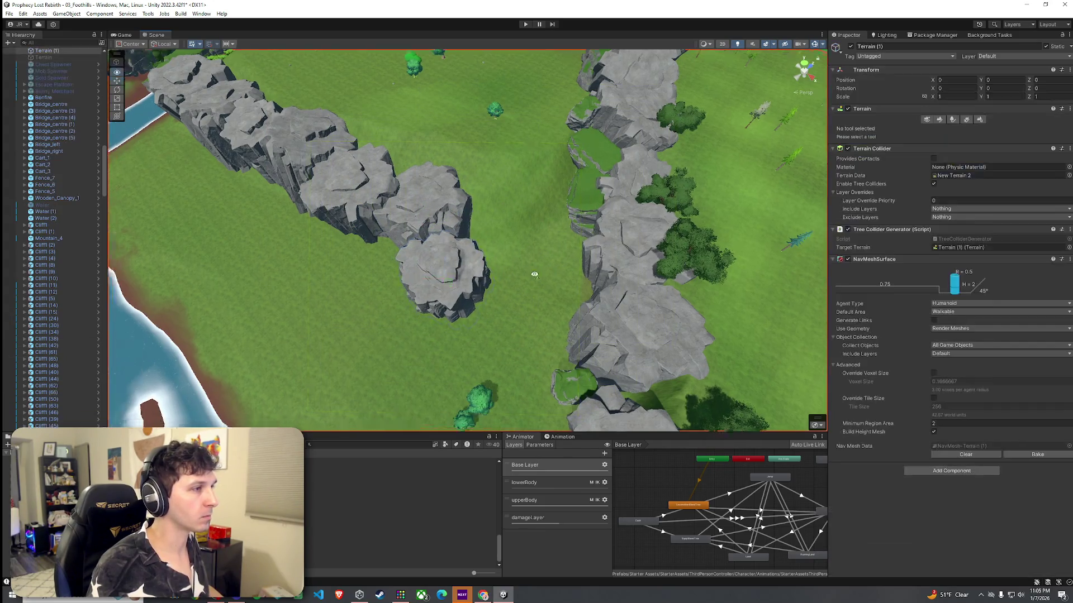
scroll(625, 260, "up", 3)
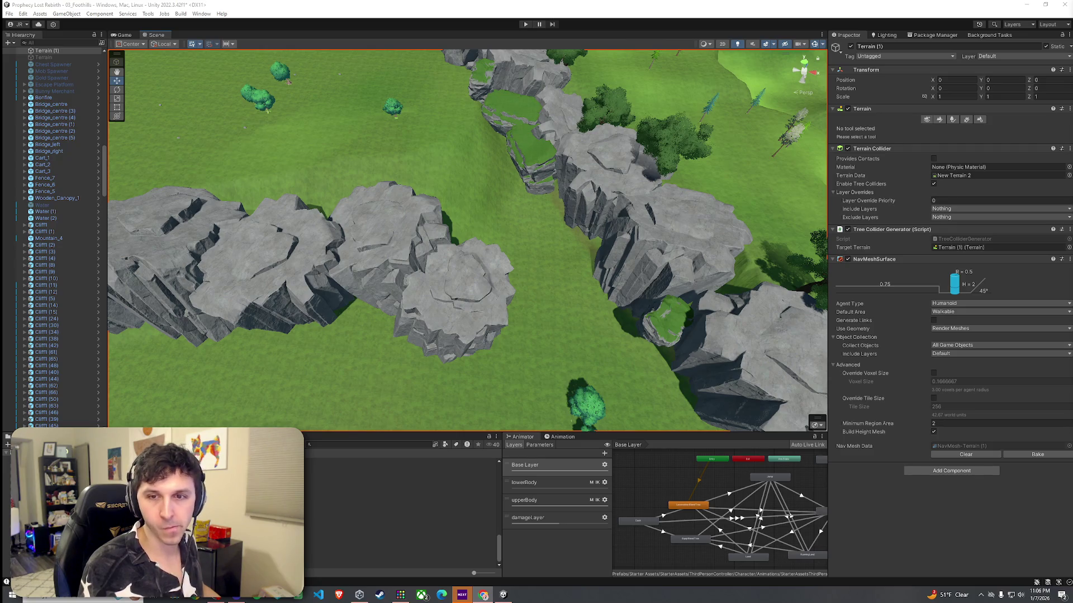
mouse_move(509, 257)
left_mouse_down()
mouse_move(424, 260)
mouse_move(478, 226)
mouse_move(366, 173)
mouse_move(307, 185)
mouse_move(521, 364)
mouse_move(597, 299)
left_mouse_up()
Set the terrain tool to Set Height (target 53.03058) and reduce Brush Size from 88.3 to 21
left_click(687, 218)
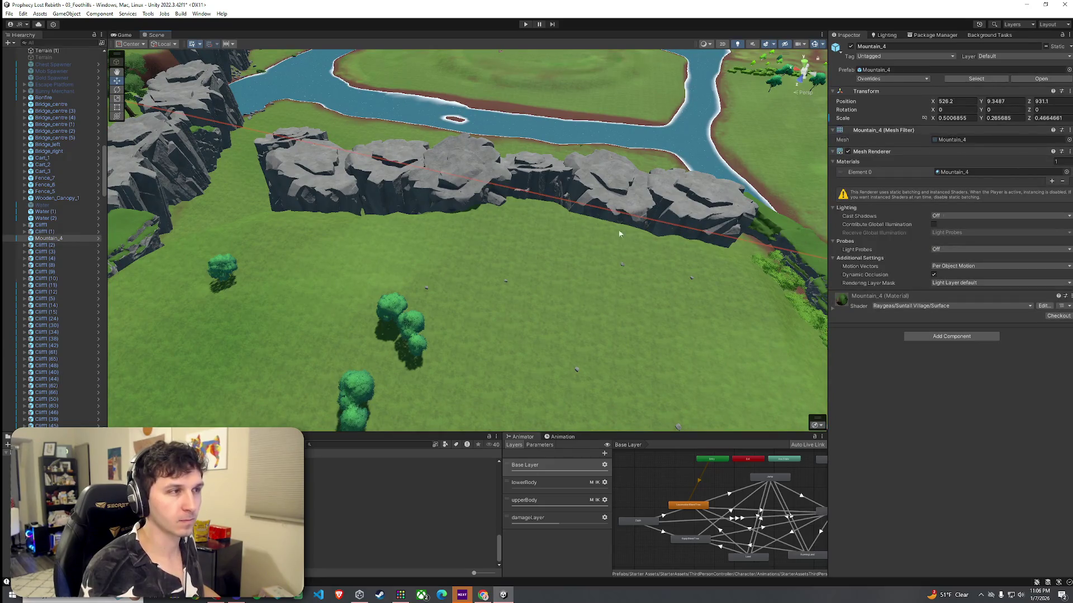
left_click(647, 248)
left_click(950, 119)
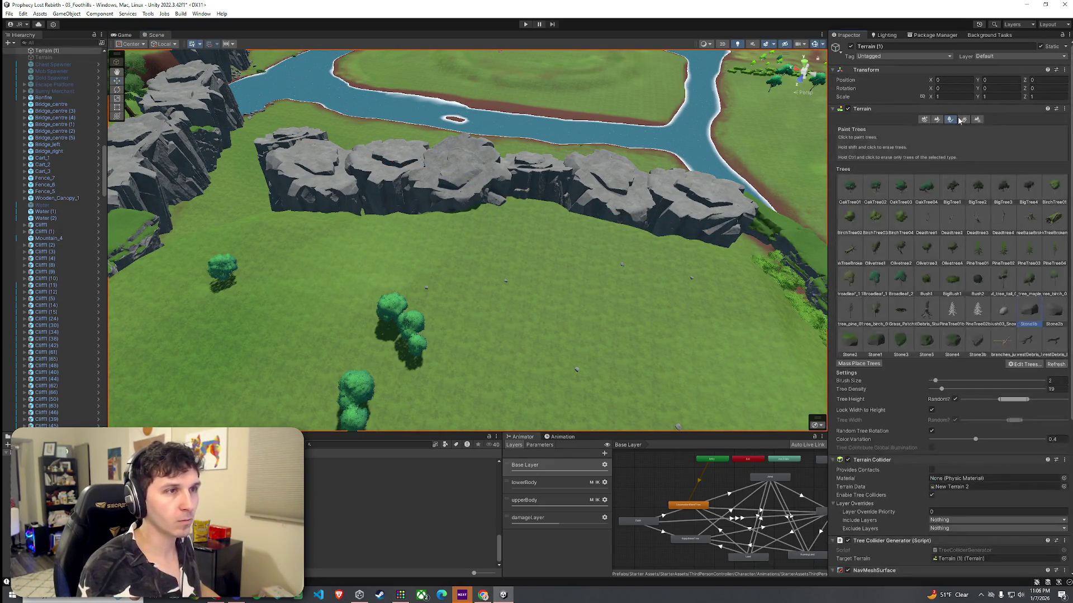
left_click(937, 119)
left_click(929, 129)
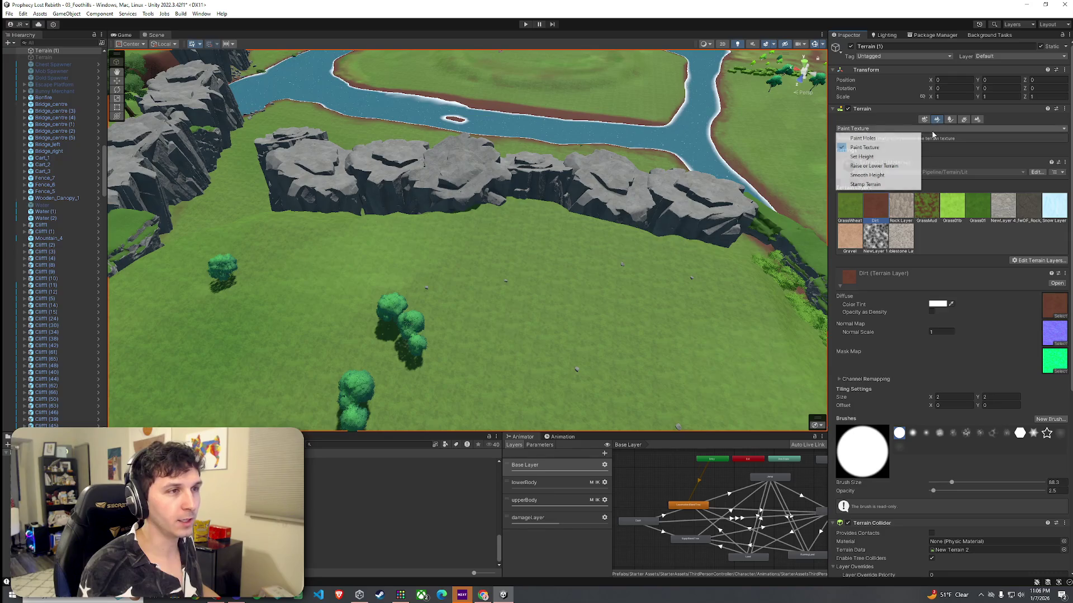
left_click(863, 158)
mouse_move(548, 269)
left_mouse_down()
mouse_move(730, 280)
mouse_move(793, 269)
left_mouse_up()
left_click_drag(943, 254, 941, 252)
mouse_move(615, 234)
left_mouse_down()
mouse_move(635, 215)
mouse_move(469, 241)
mouse_move(464, 257)
mouse_move(504, 259)
mouse_move(785, 190)
mouse_move(709, 256)
left_mouse_up()
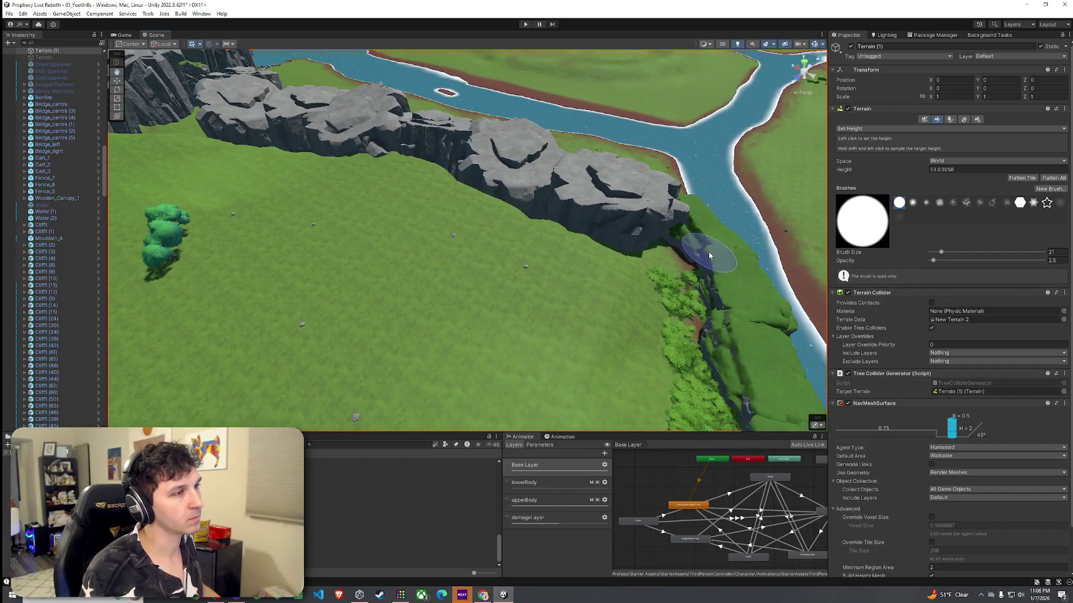
Sample height 49.84396 from the grass and flatten the ground along the cliff base
left_click(897, 129)
left_click(877, 149)
mouse_move(597, 252)
left_mouse_down()
mouse_move(601, 242)
mouse_move(544, 249)
mouse_move(678, 314)
left_mouse_up()
left_click(645, 289, "shift")
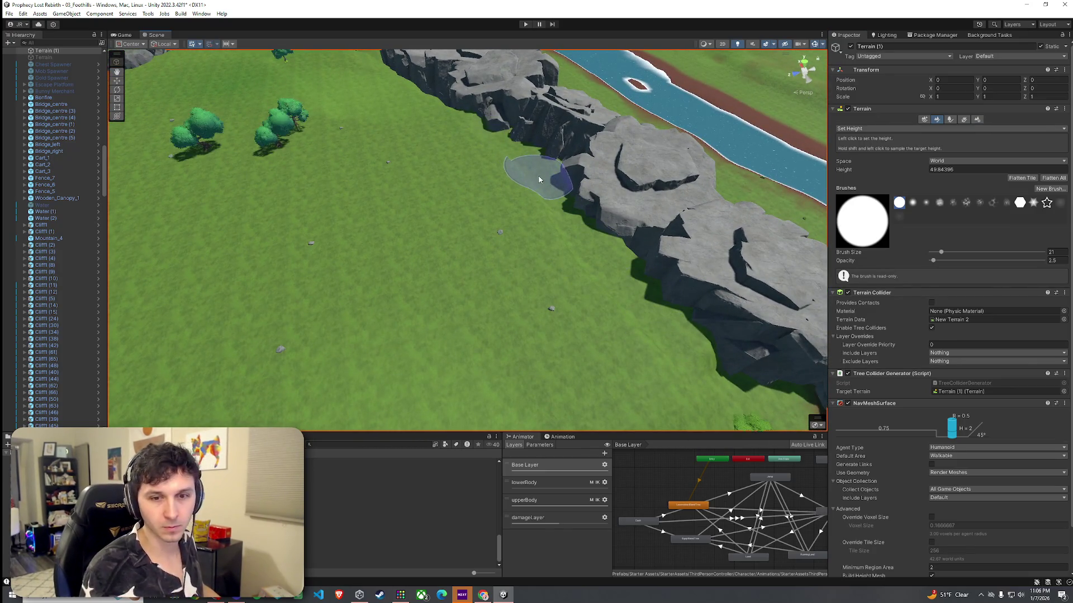
left_click_drag(550, 195, 646, 199)
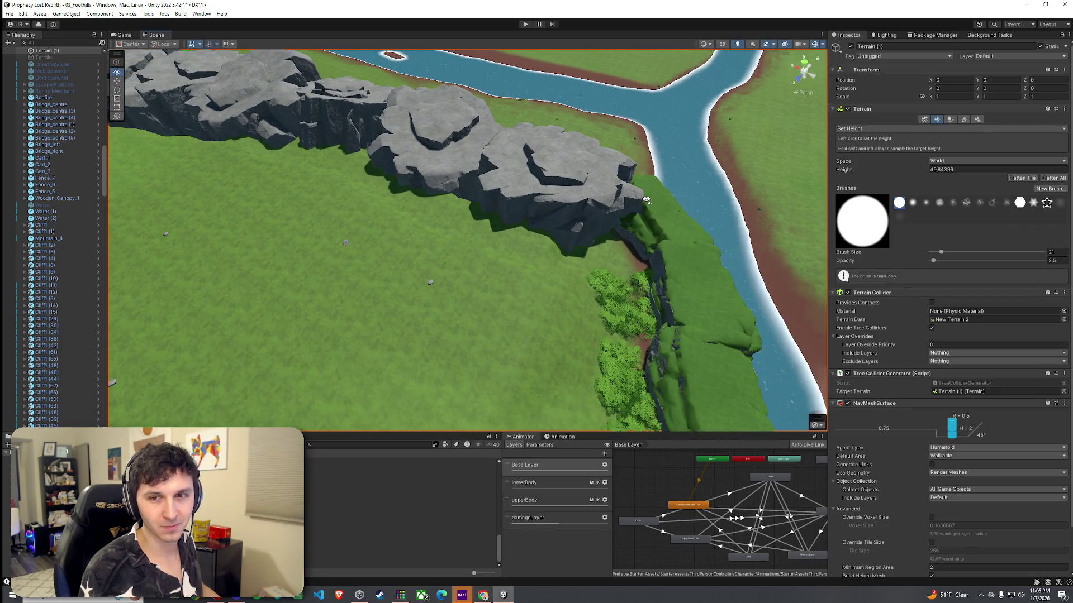
mouse_move(587, 239)
left_mouse_down()
mouse_move(555, 263)
mouse_move(581, 229)
mouse_move(575, 216)
left_mouse_up()
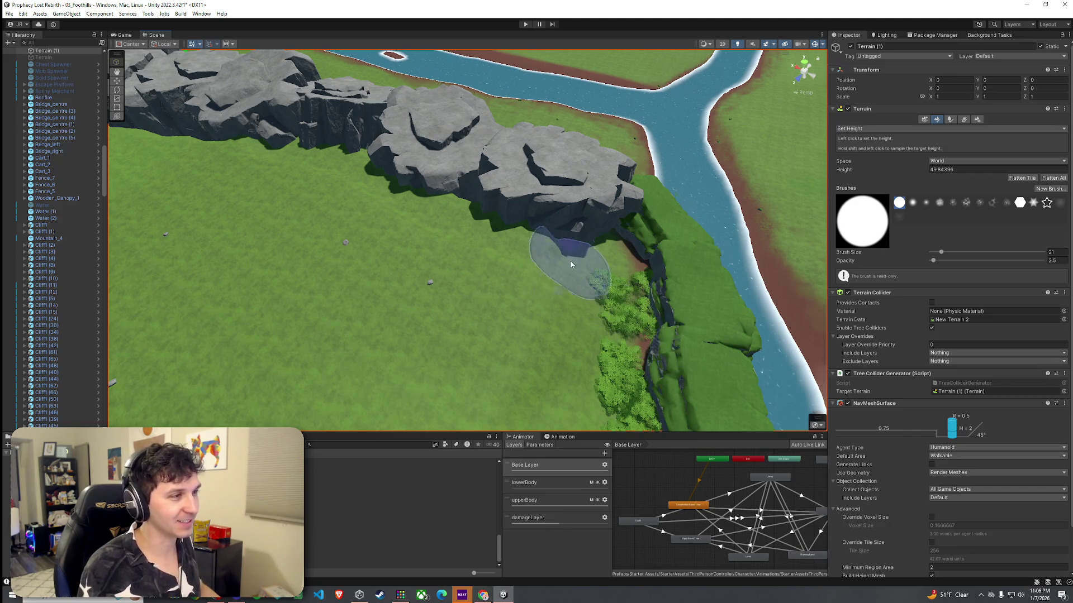
mouse_move(562, 252)
left_mouse_down()
mouse_move(583, 278)
mouse_move(615, 223)
mouse_move(469, 175)
mouse_move(563, 231)
mouse_move(570, 209)
left_mouse_up()
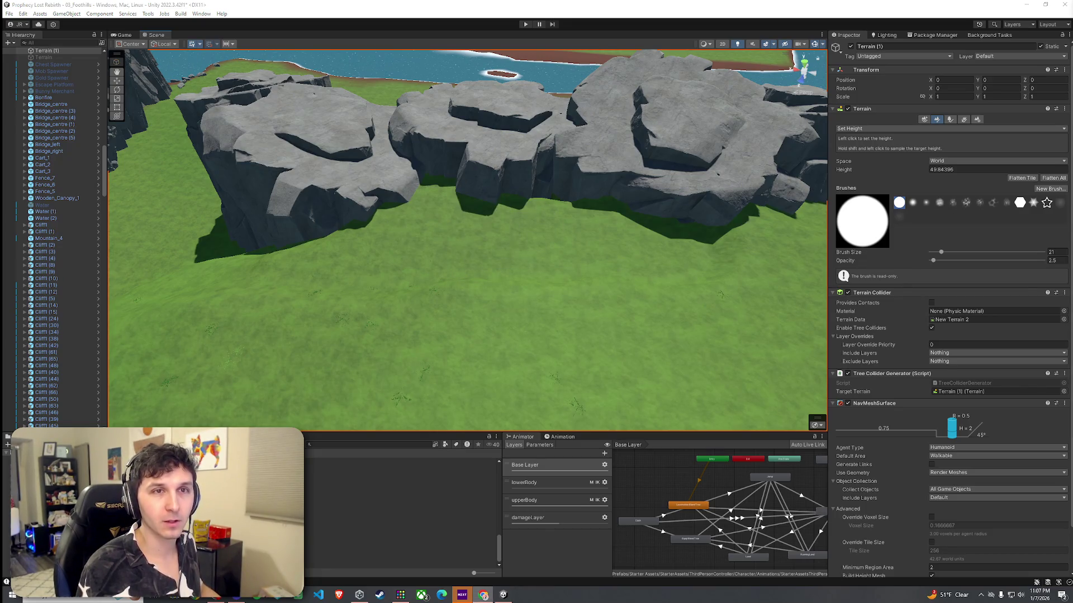
Bring up the YouTube music video full size, then return to the Unity level editor
key("alt+Tab")
key("super+Up")
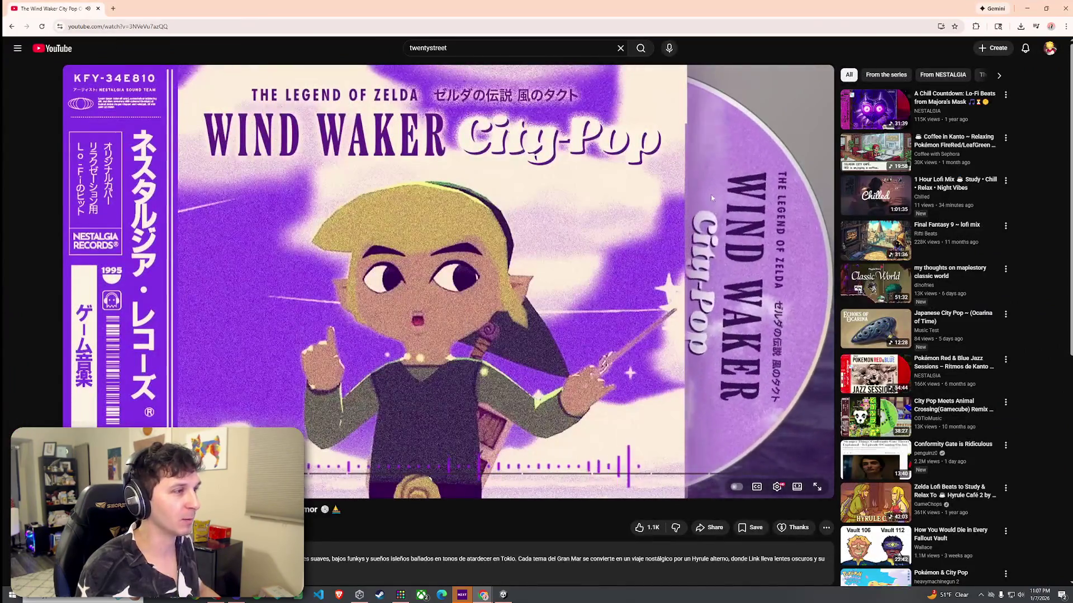
scroll(679, 213, "down", 2)
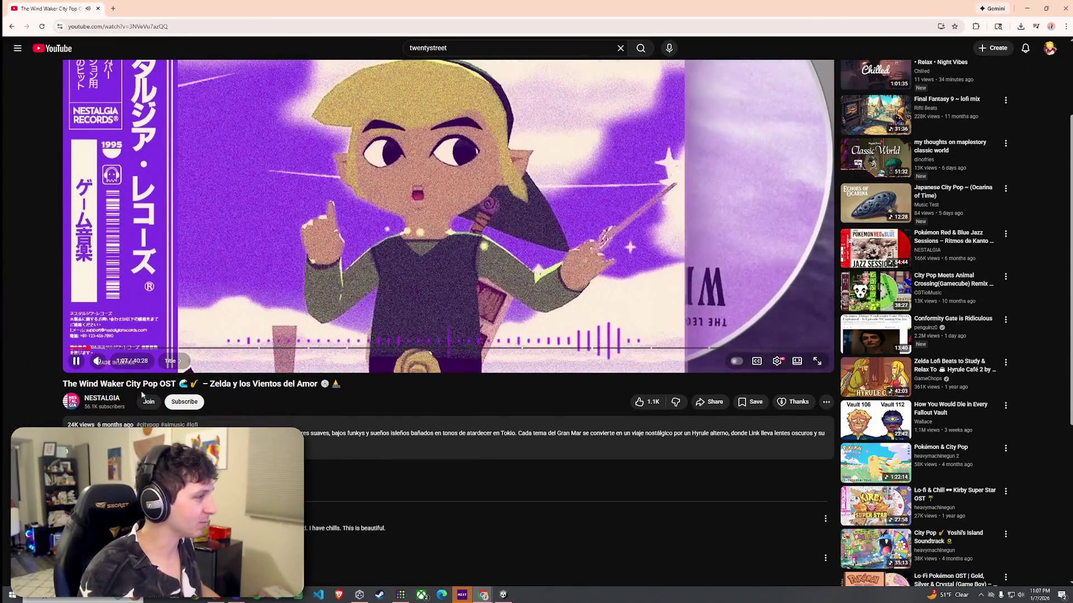
scroll(141, 395, "up", 3)
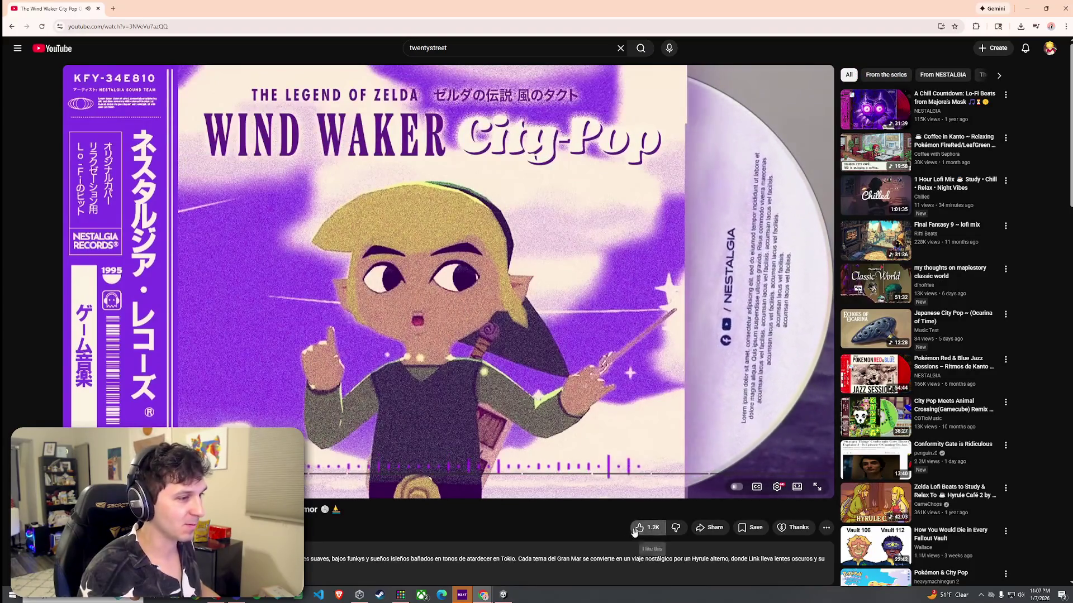
key("alt+Tab")
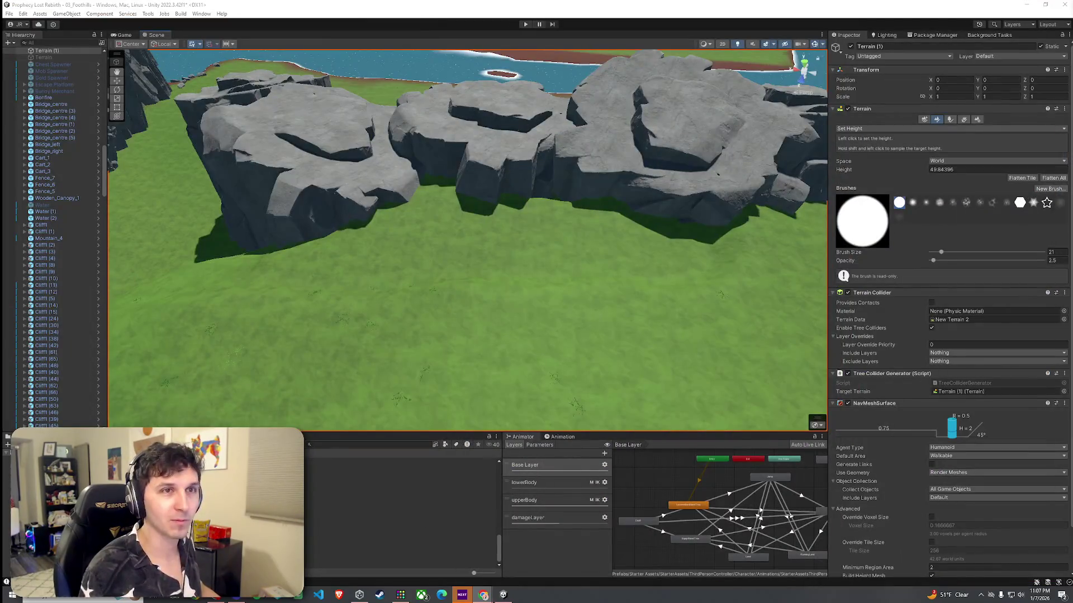
Switch to Paint Texture with Dirt, brush size 12 and the soft round brush
mouse_move(663, 278)
left_mouse_down()
mouse_move(508, 292)
mouse_move(538, 280)
mouse_move(671, 282)
left_mouse_up()
left_click(950, 119)
left_click(937, 119)
left_click(932, 129)
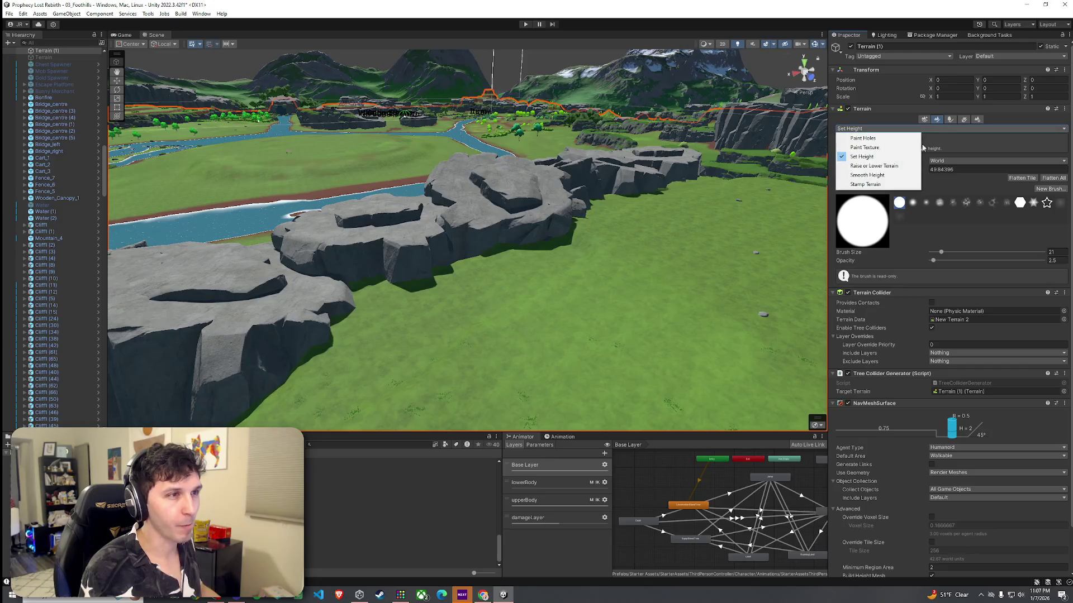
left_click(872, 152)
left_click_drag(941, 482, 938, 484)
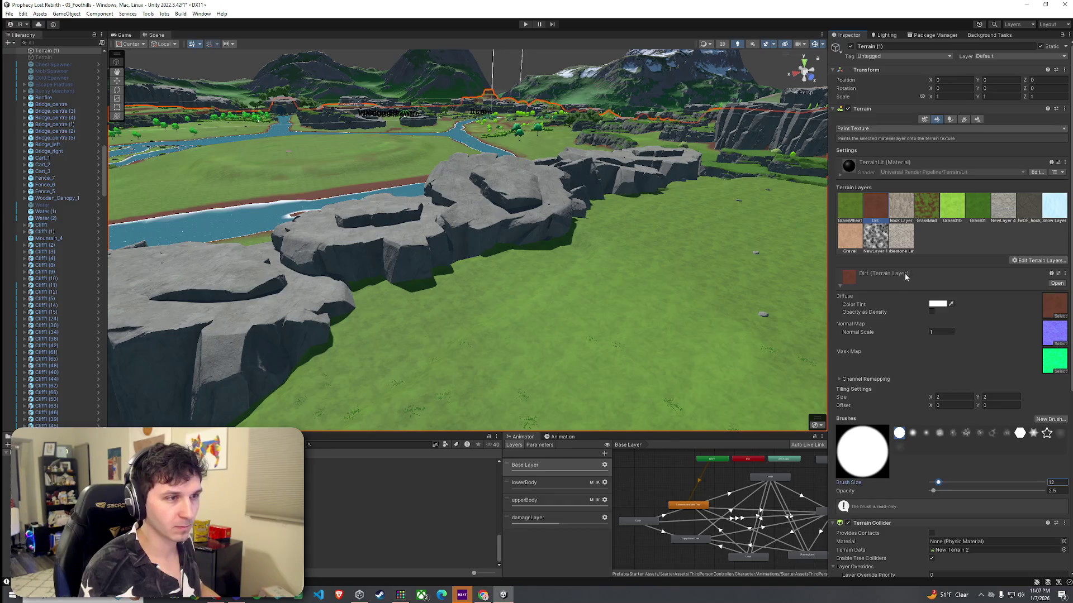
scroll(887, 346, "down", 3)
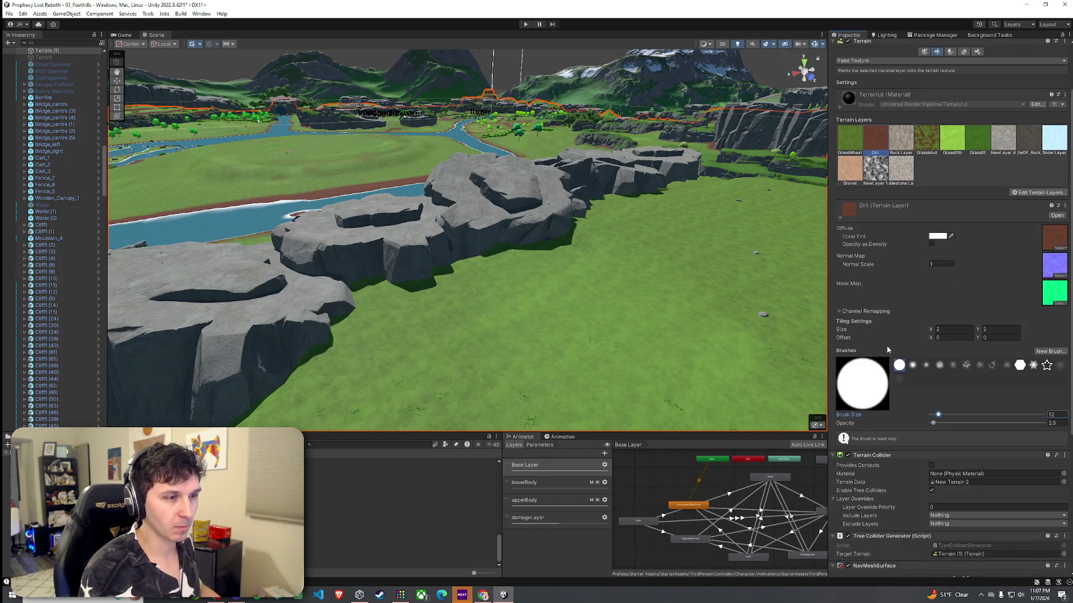
left_click(912, 365)
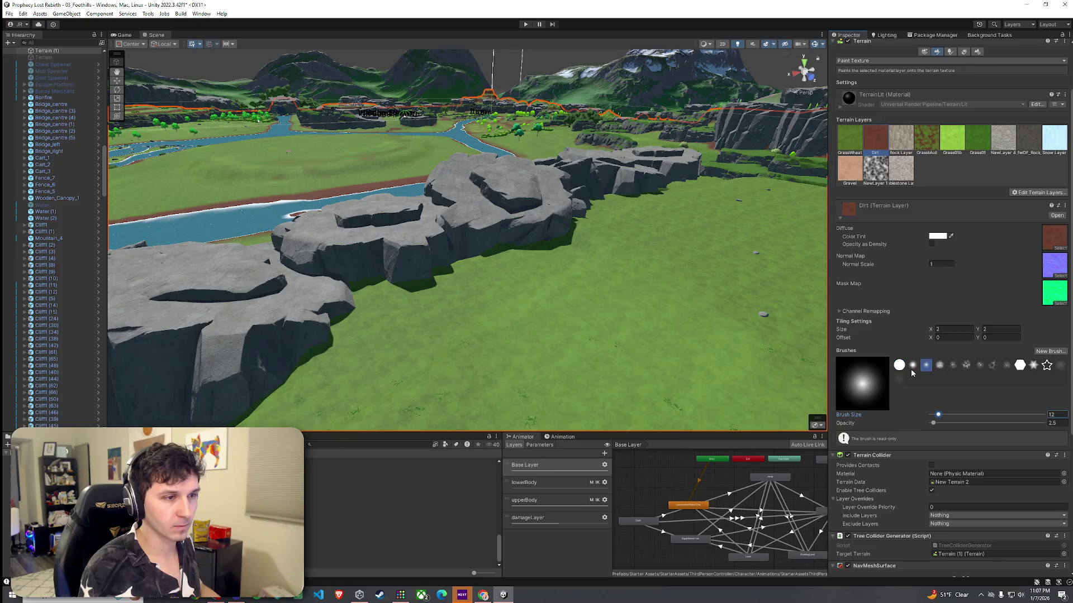
left_click_drag(730, 350, 736, 373)
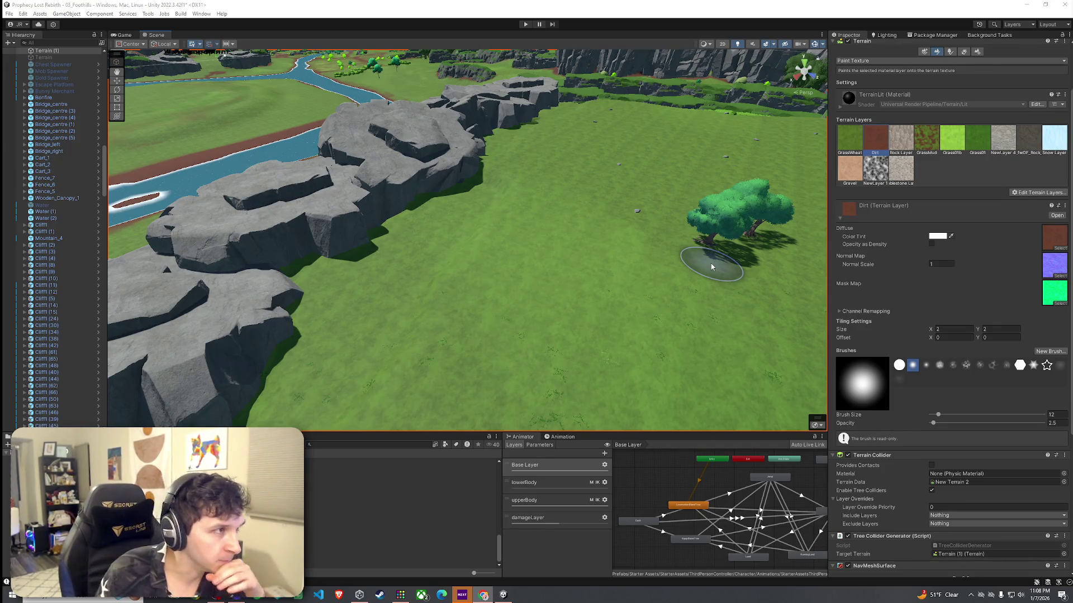
Brush Dirt texture along the foot of the cliff rocks, viewing them low and close
left_click_drag(619, 296, 481, 262)
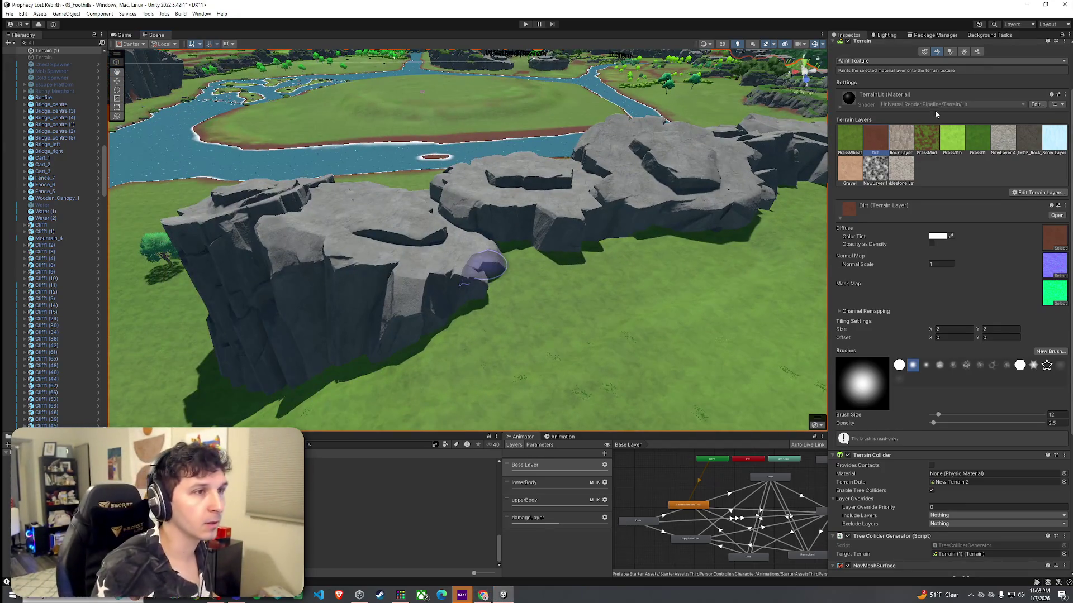
mouse_move(637, 240)
left_mouse_down()
mouse_move(642, 287)
mouse_move(657, 269)
left_mouse_up()
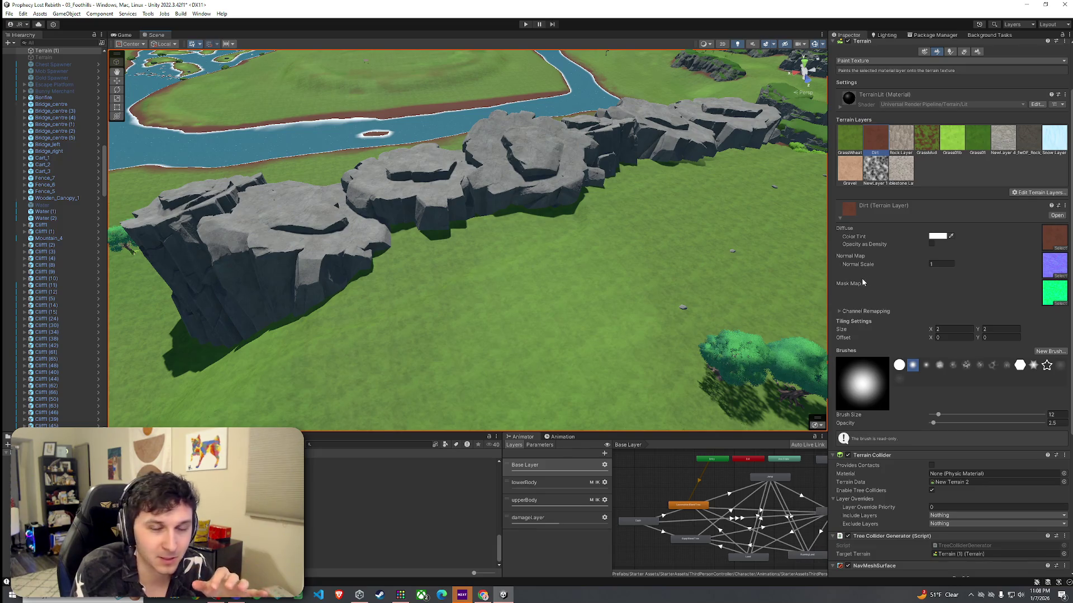
left_click_drag(777, 277, 756, 269)
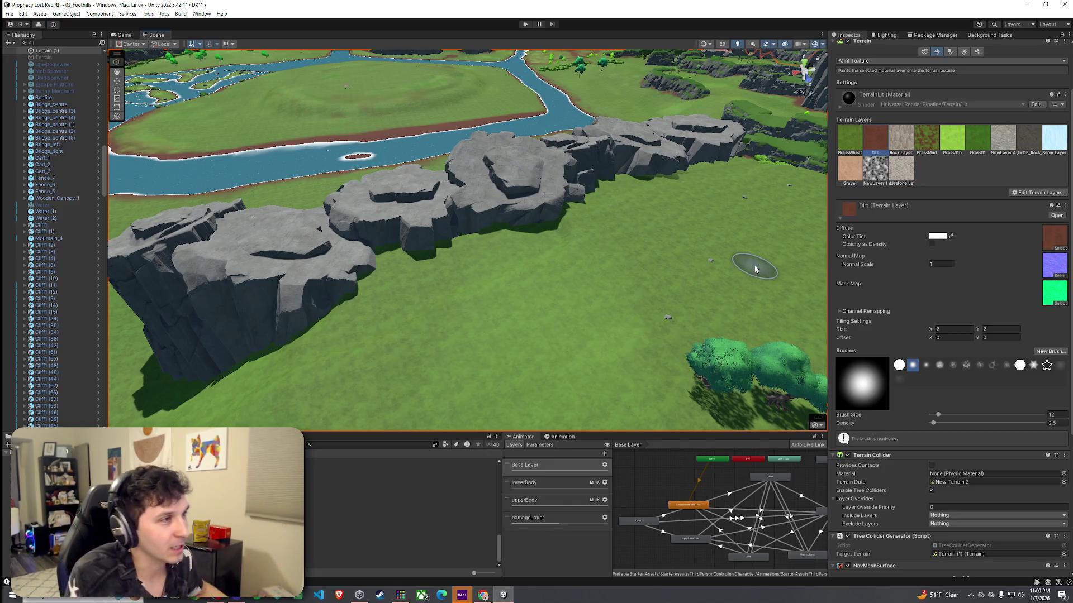
mouse_move(630, 280)
left_mouse_down()
mouse_move(533, 265)
mouse_move(503, 299)
mouse_move(863, 316)
left_mouse_up()
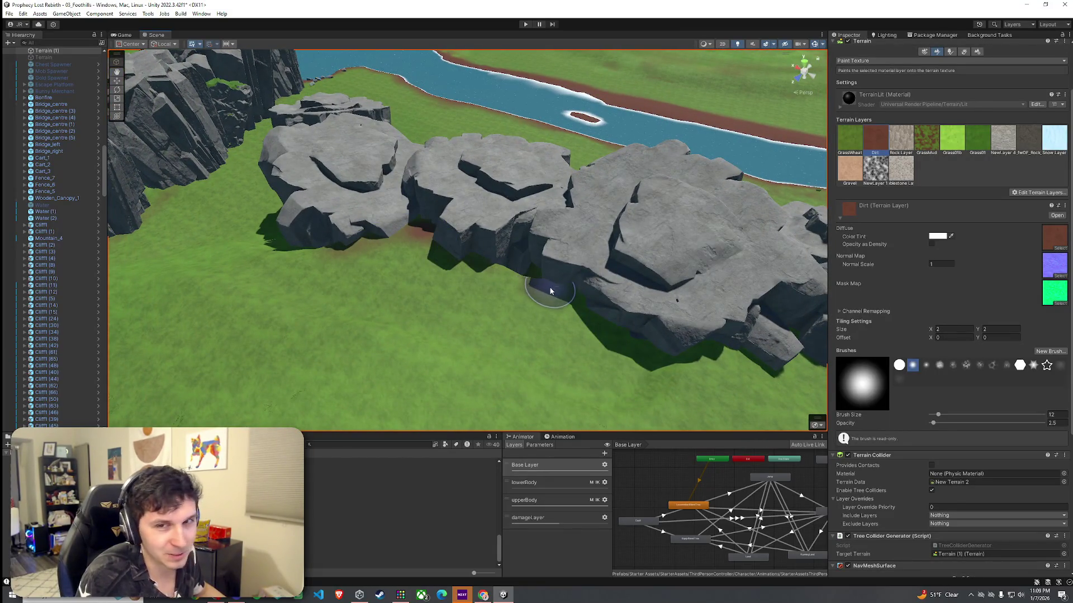
mouse_move(640, 335)
left_mouse_down()
mouse_move(527, 352)
mouse_move(469, 413)
mouse_move(500, 333)
mouse_move(606, 313)
mouse_move(545, 329)
left_mouse_up()
Return to Set Height, sample 49.84435 near the cliffs and enlarge the brush to 24
left_click(894, 129)
left_click(871, 157)
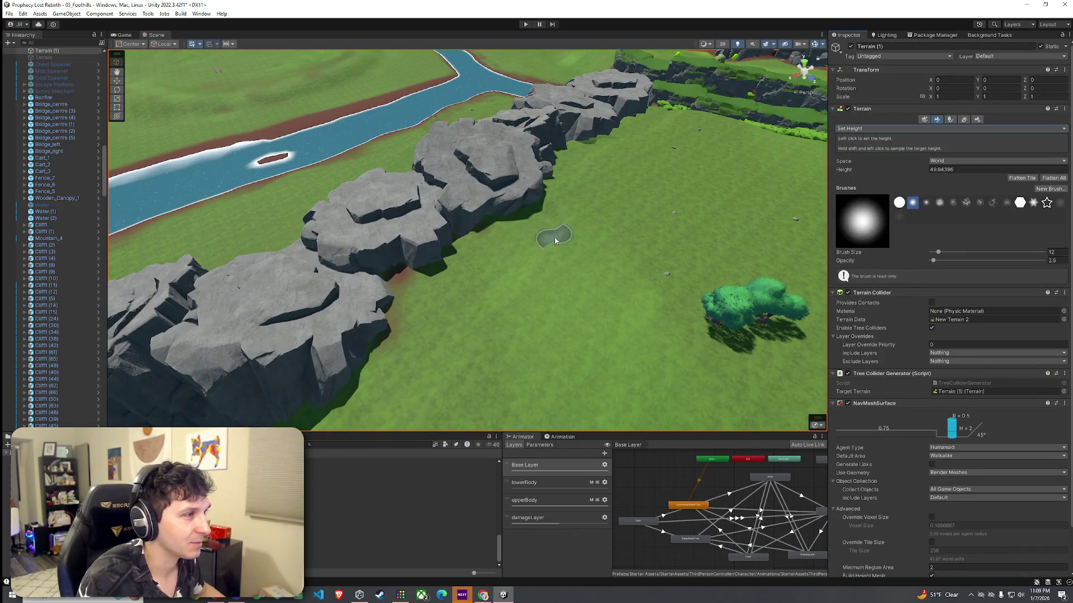
left_click(608, 242, "shift")
left_click_drag(943, 255, 944, 255)
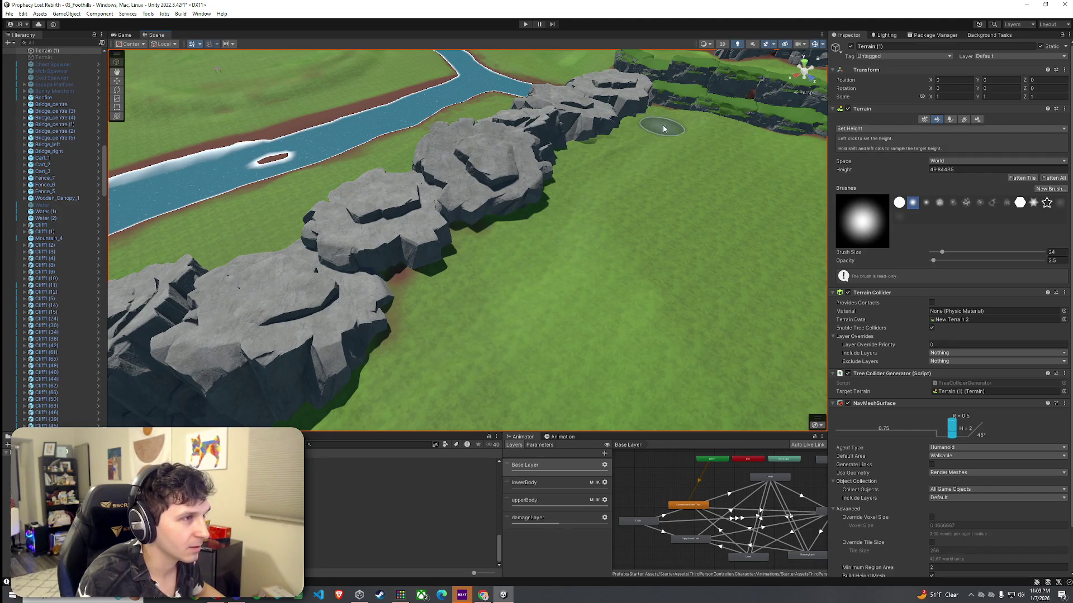
mouse_move(704, 124)
left_mouse_down()
mouse_move(734, 118)
mouse_move(490, 120)
mouse_move(450, 251)
left_mouse_up()
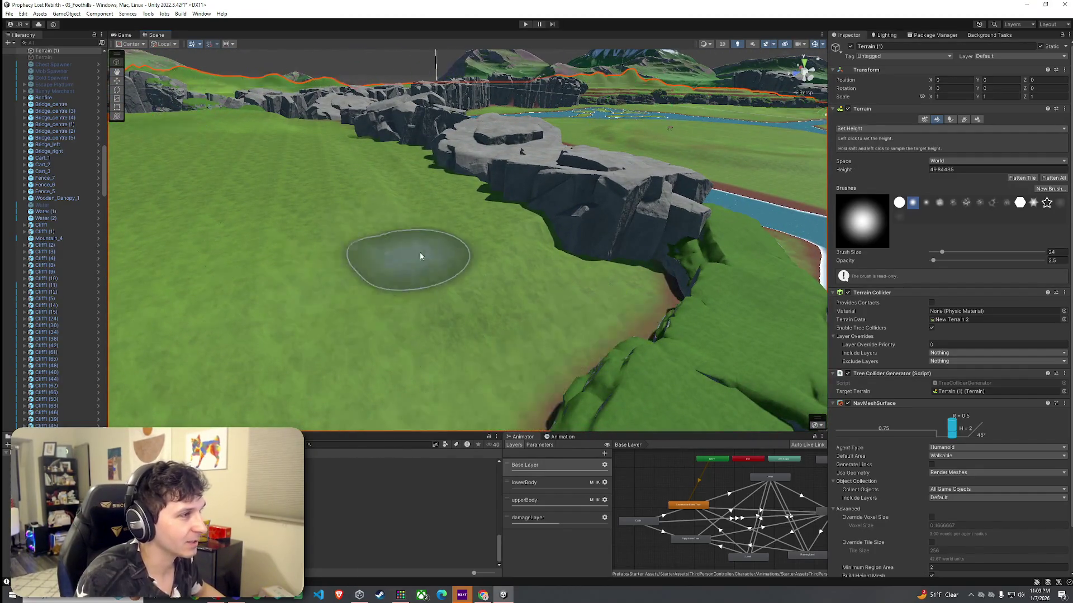
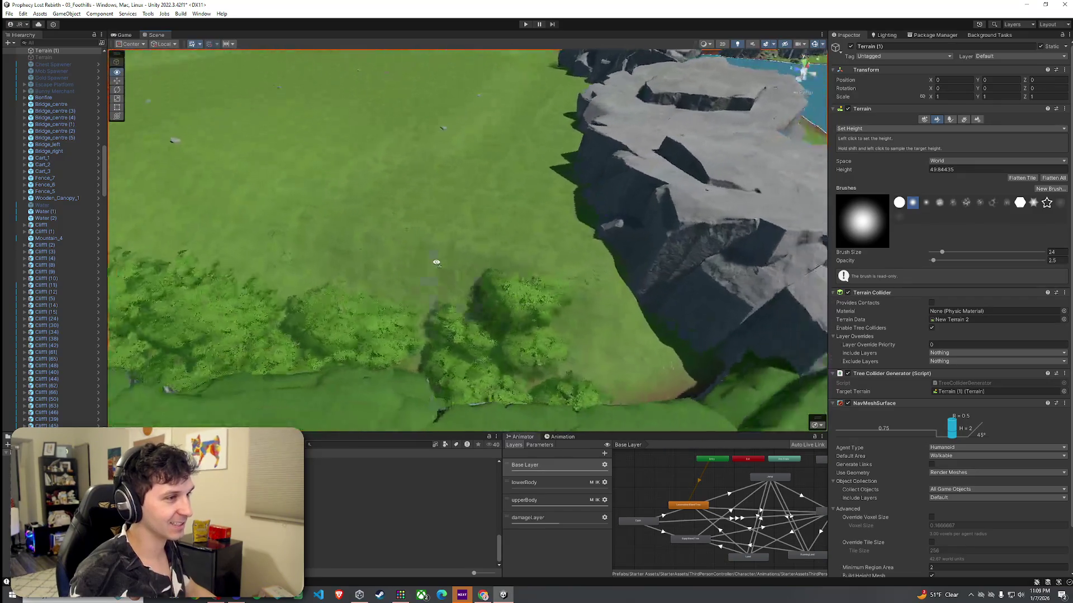
Fly down toward the grassy ground and switch the terrain brush to Smooth Height
mouse_move(640, 235)
left_mouse_down()
mouse_move(579, 216)
mouse_move(488, 237)
left_mouse_up()
mouse_move(455, 168)
left_mouse_down()
mouse_move(522, 256)
mouse_move(626, 282)
left_mouse_up()
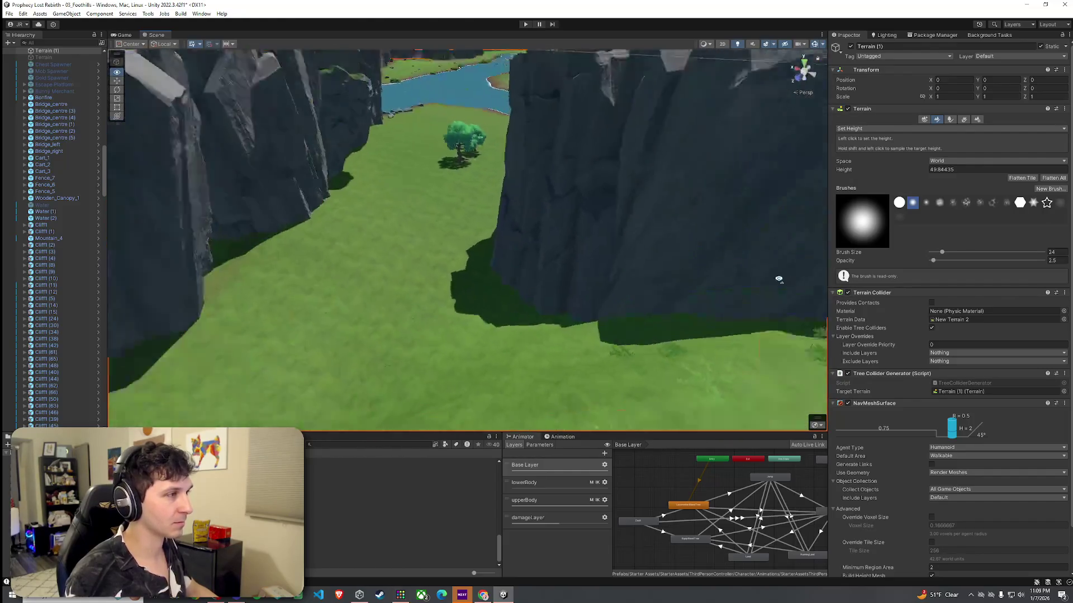
left_click(877, 129)
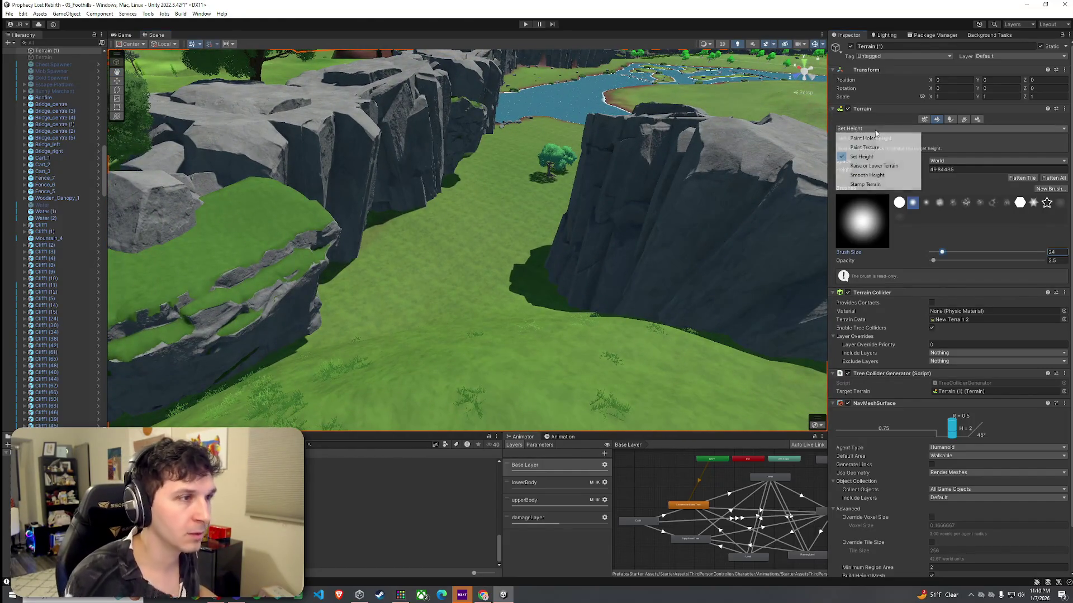
left_click(875, 176)
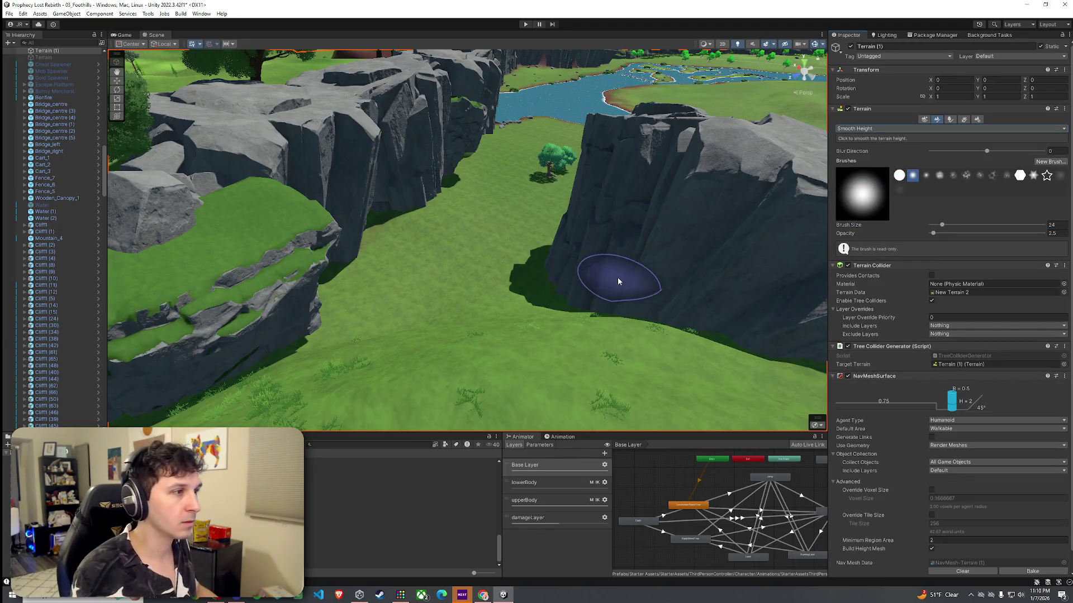
Survey the canyon with Smooth Height kept at brush size 24, then save the 03_Foothills scene
key("w")
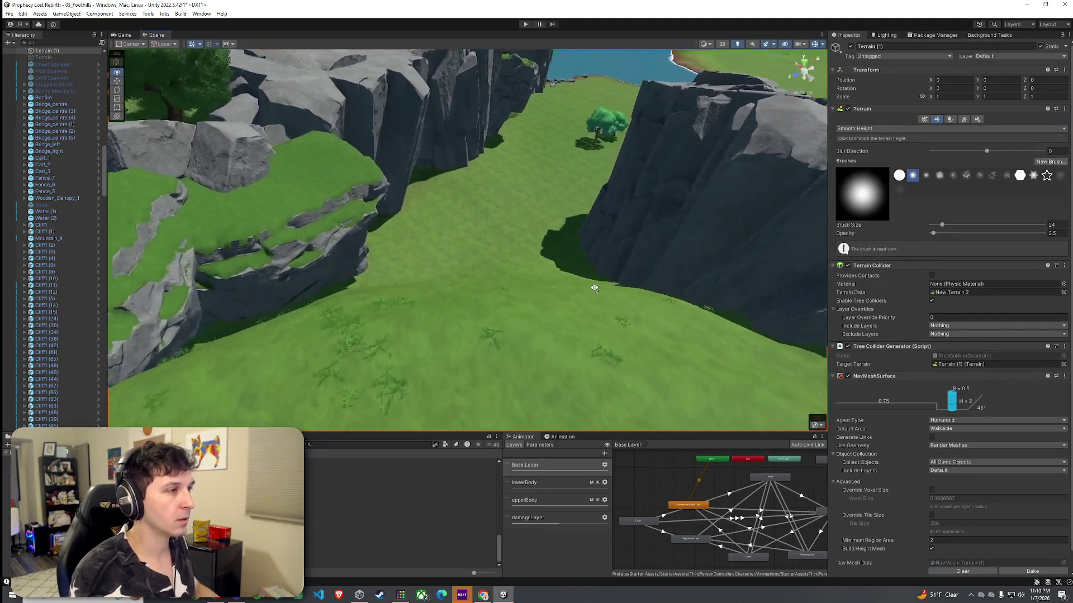
key("f")
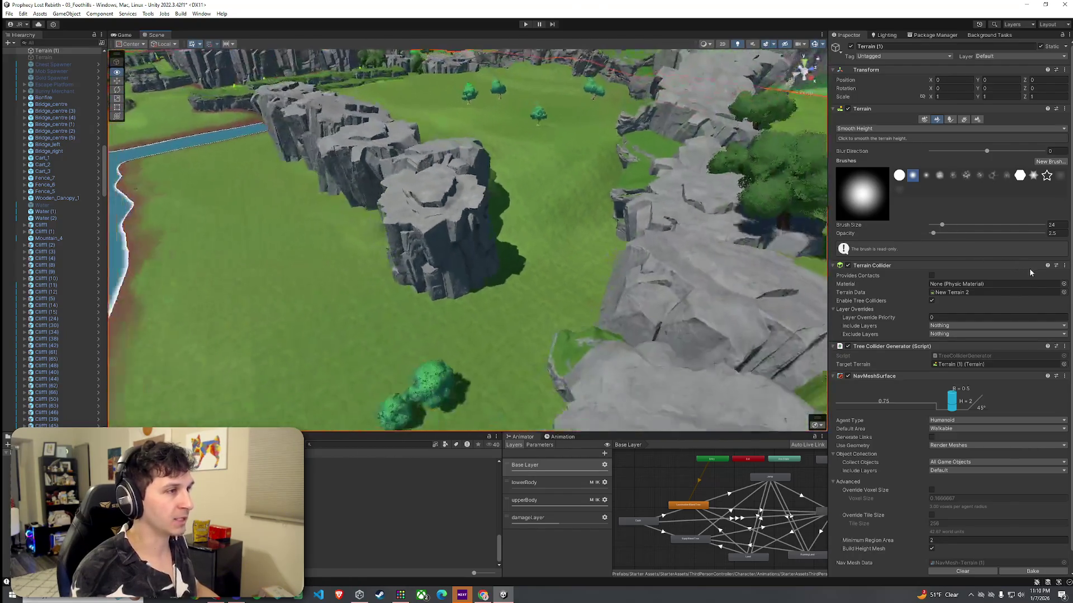
scroll(159, 270, "up", 10)
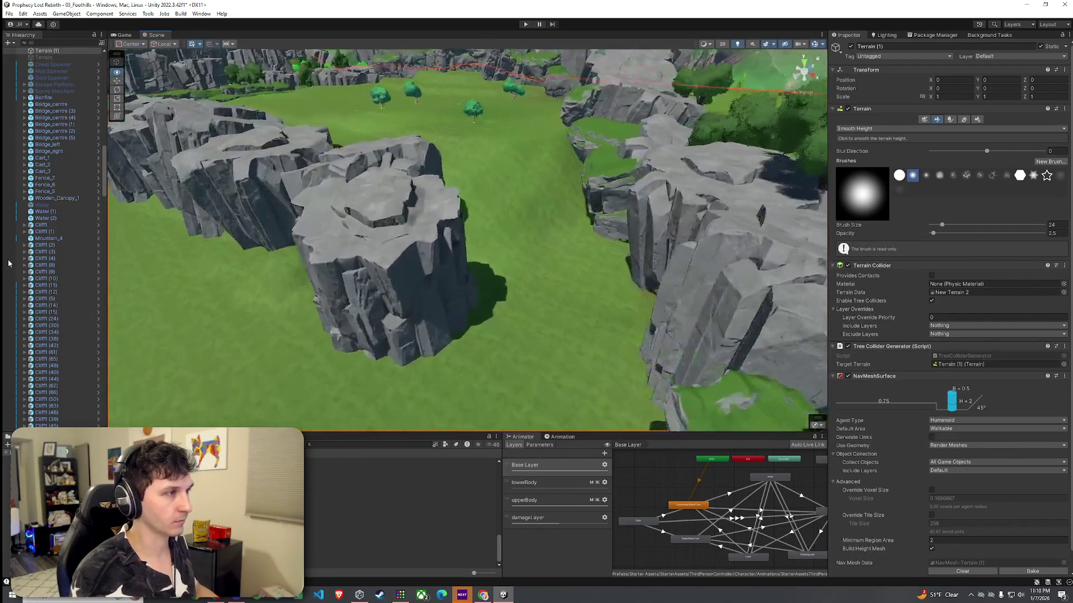
left_click_drag(490, 307, 503, 290)
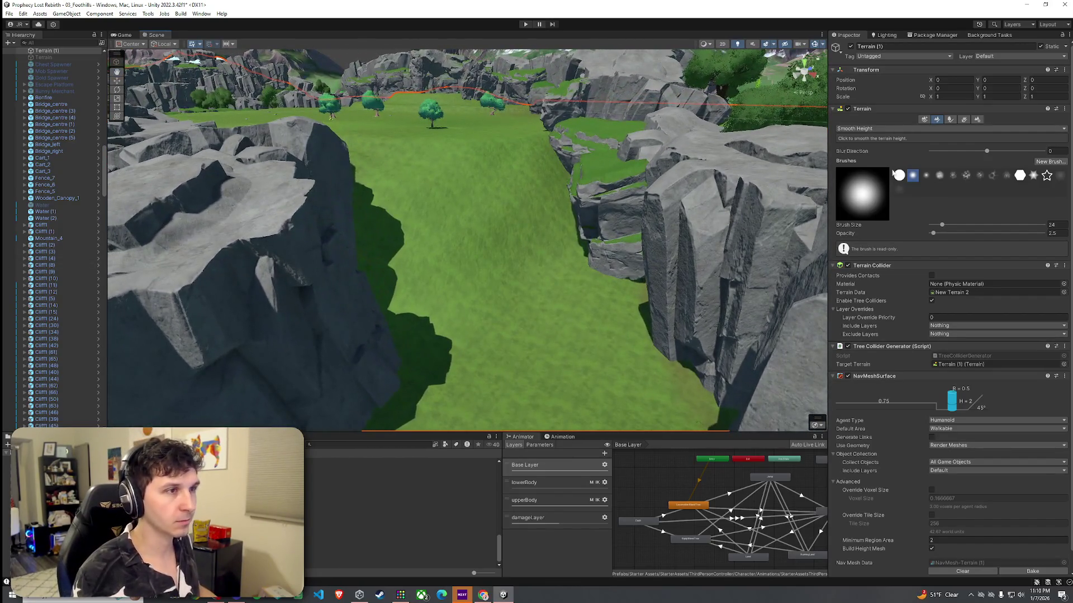
left_click(878, 129)
left_click(604, 18)
left_click(9, 14)
left_click(25, 54)
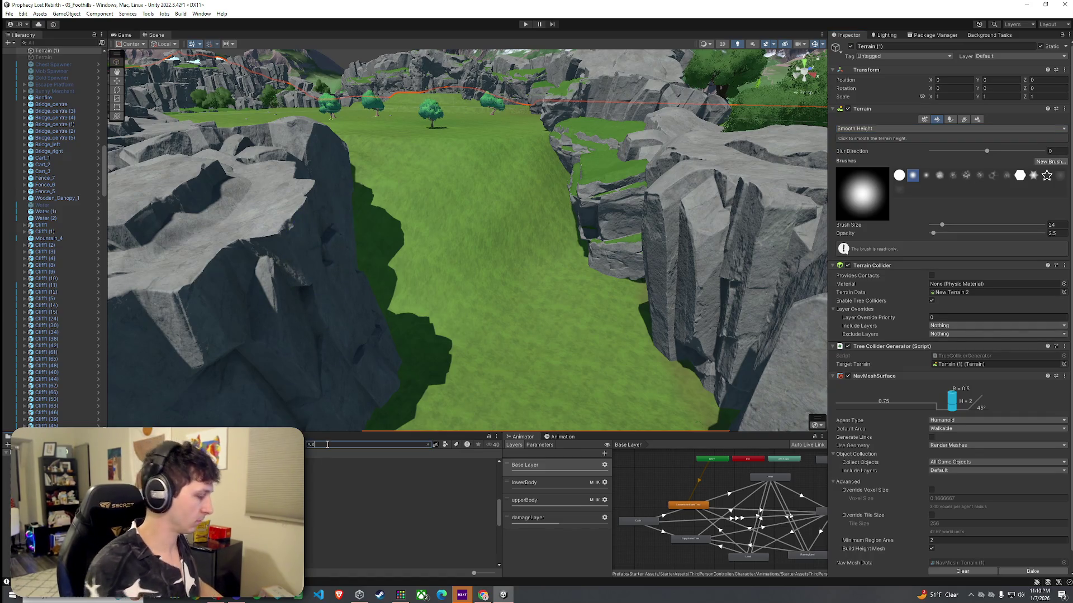
Search the Project for 'staircase', filter to Prefabs, and preview P_FW01_Ruins_Int_Stairs_4x2x2_L_01
type("taircase")
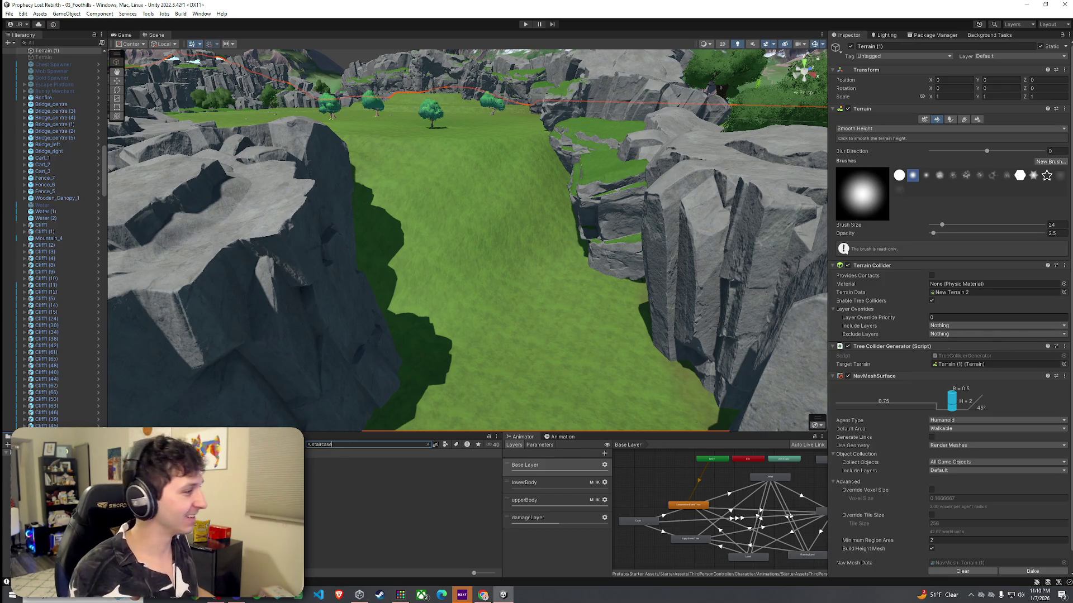
left_click(402, 474)
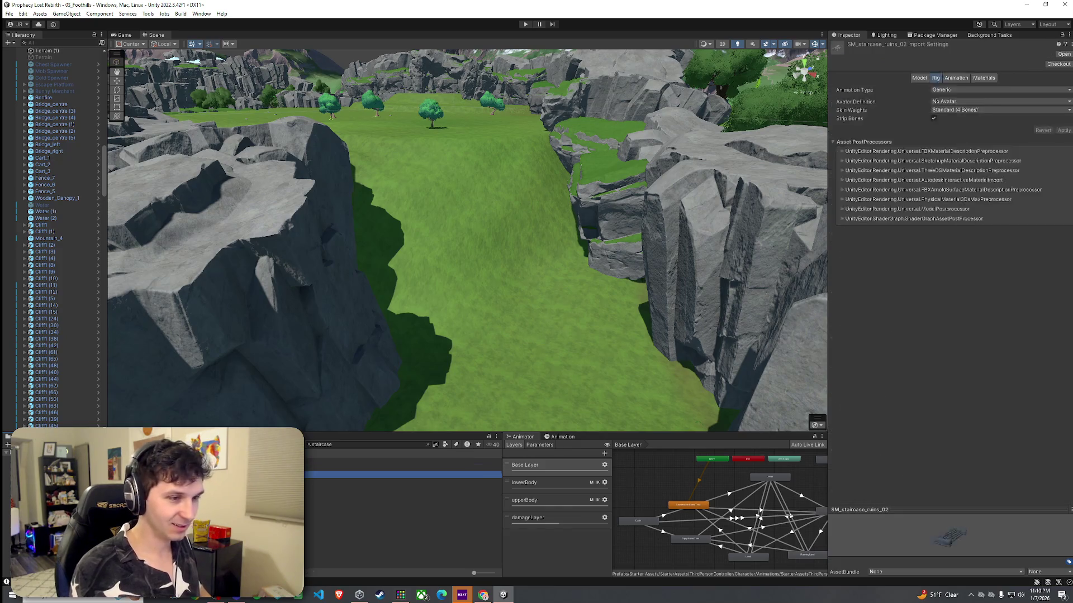
left_click(403, 481)
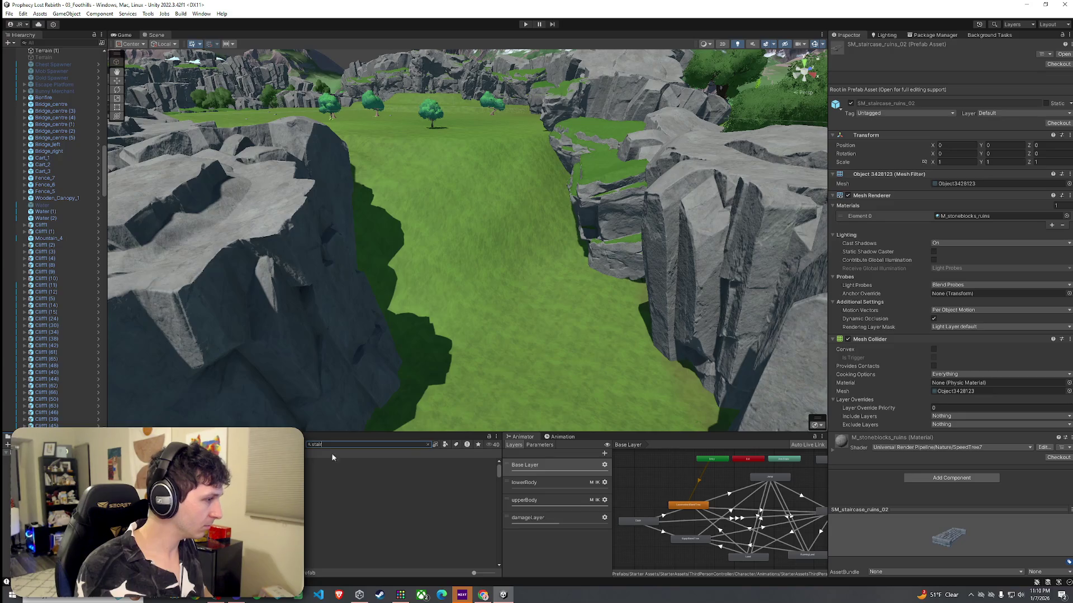
left_click(446, 445)
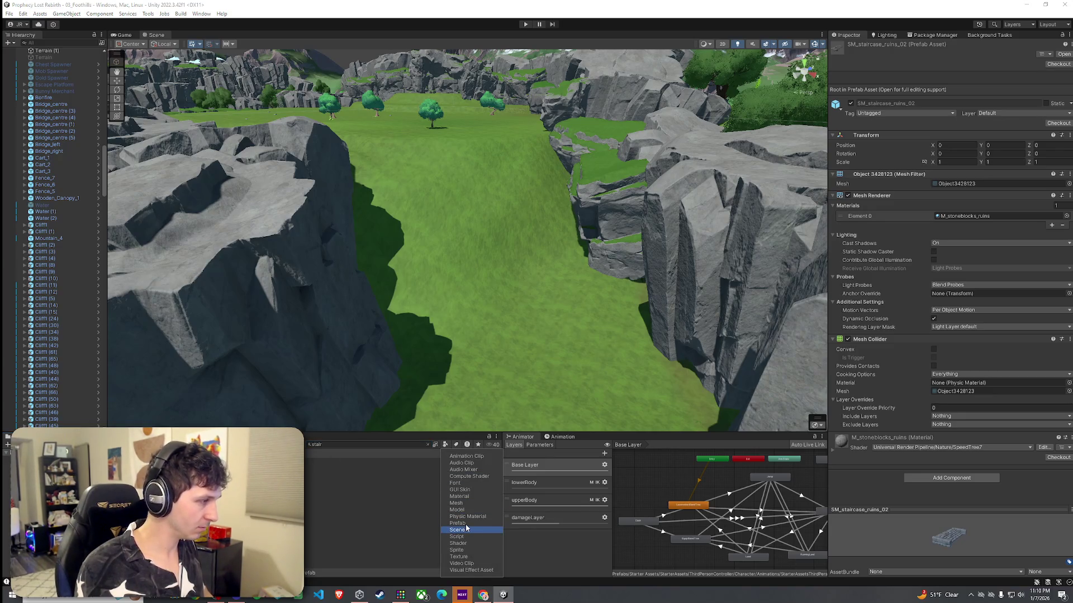
left_click(335, 482)
left_click(313, 462)
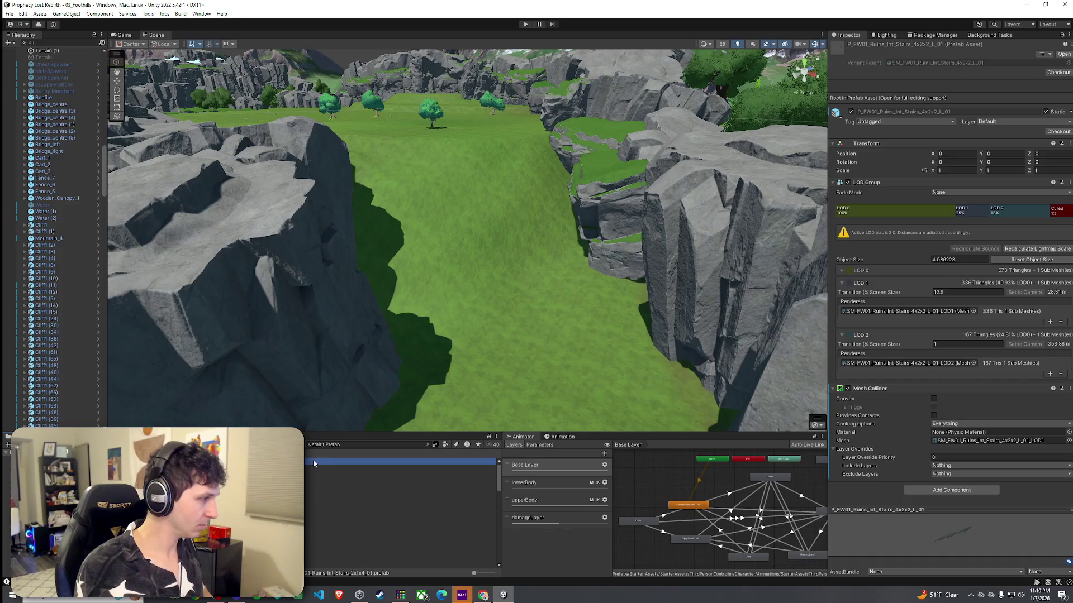
left_click_drag(913, 512, 913, 304)
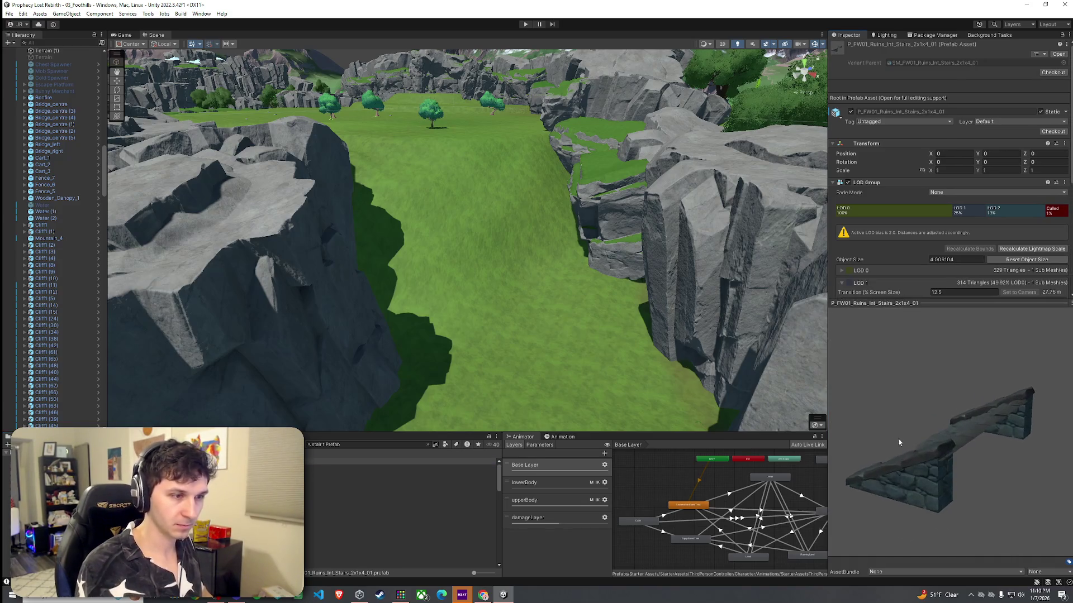
left_click_drag(897, 438, 1014, 435)
Test-place the Med_6m stairs prefab on the far grass, then undo it
key("Down")
key("Down")
key("Down")
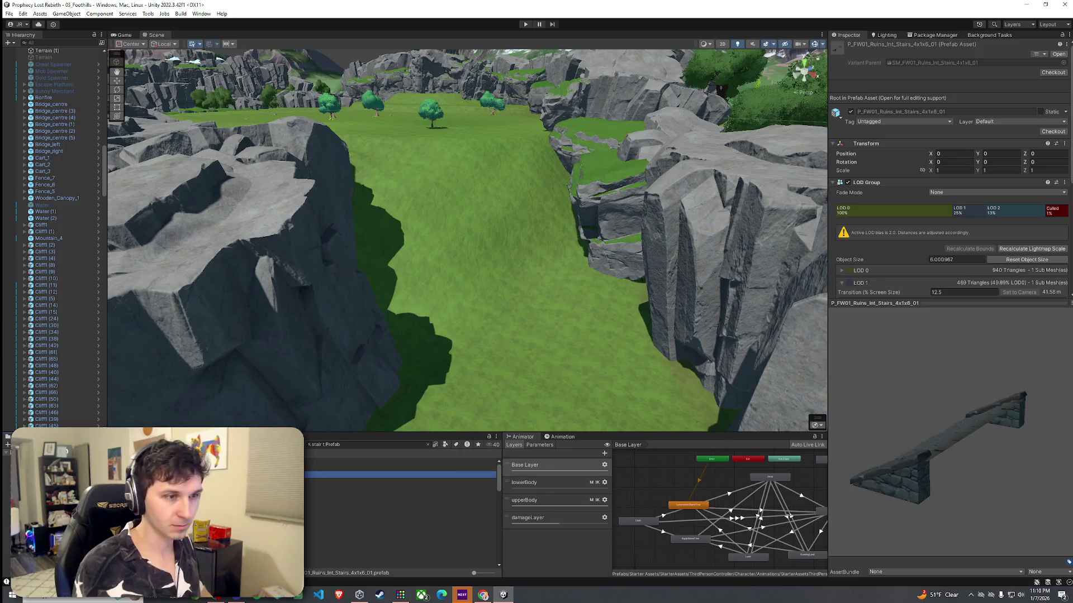
key("Down")
key("Down")
key("Down")
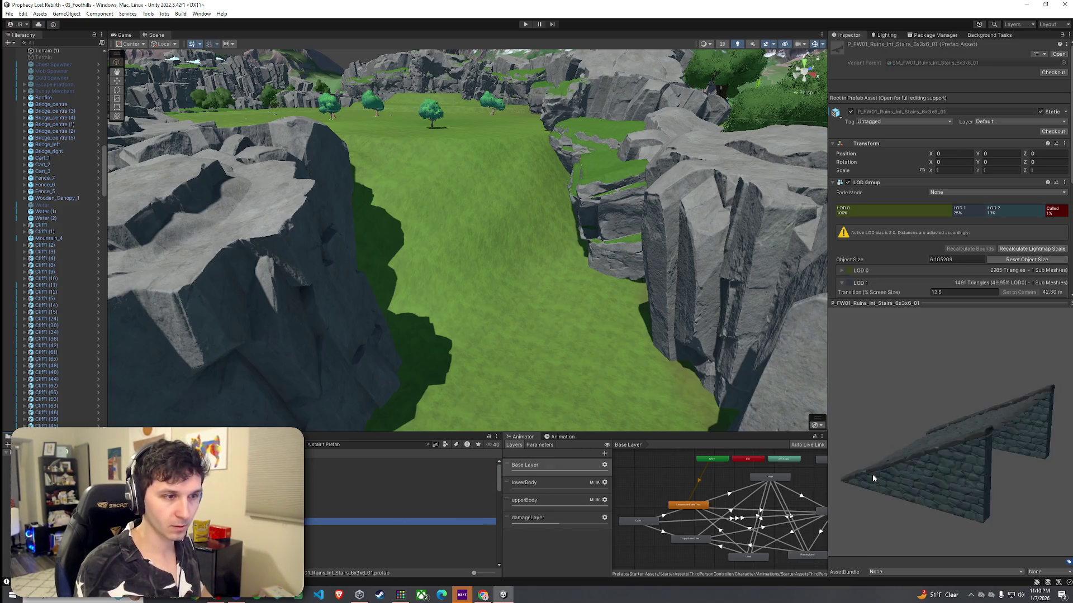
key("Up")
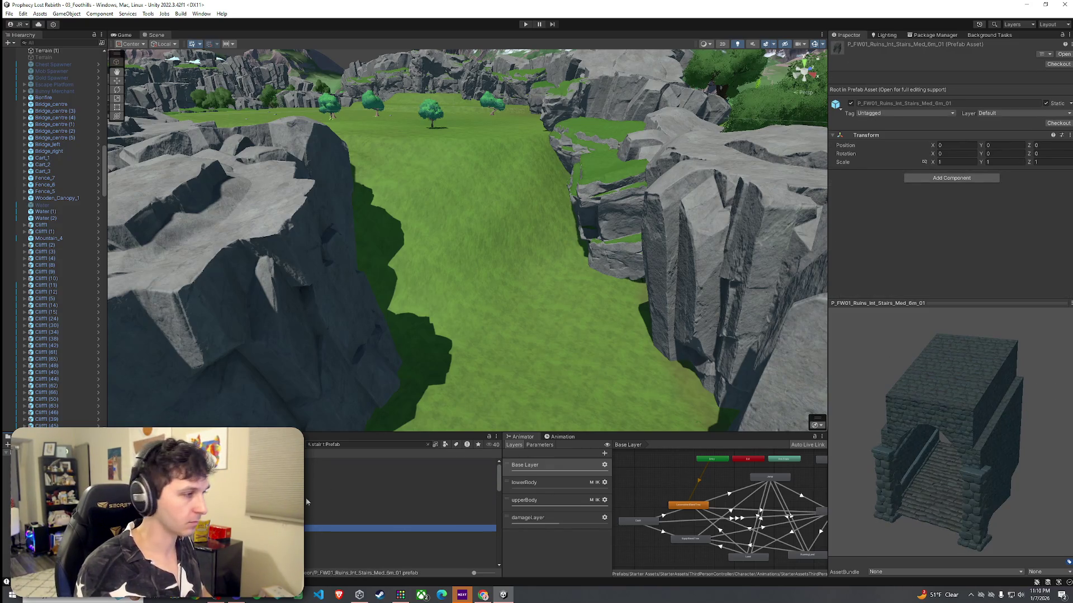
mouse_move(400, 528)
left_mouse_down()
mouse_move(433, 314)
mouse_move(475, 159)
mouse_move(459, 147)
left_mouse_up()
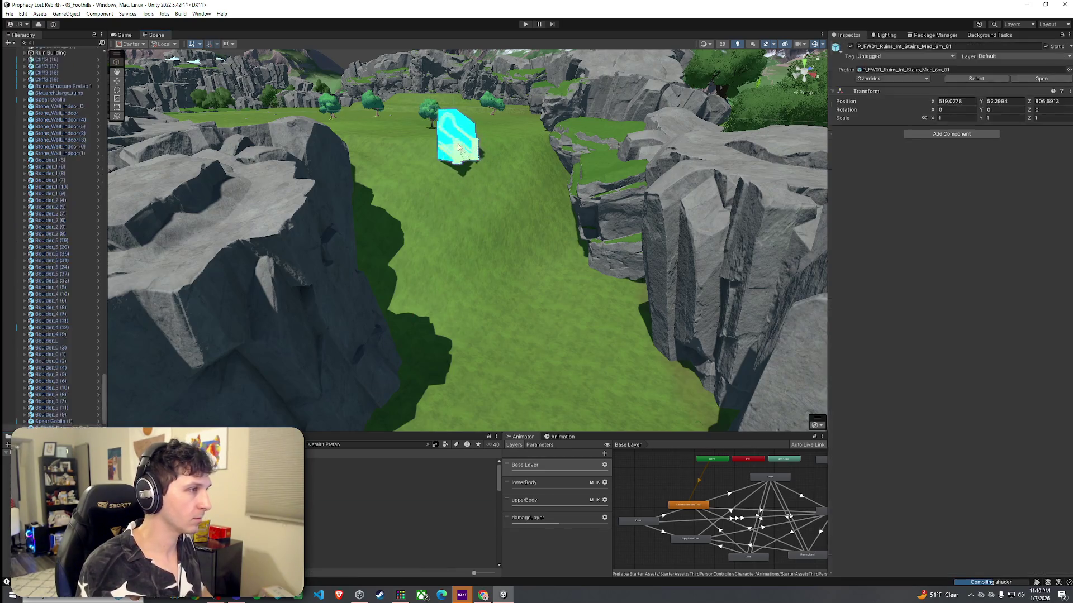
left_click(463, 217)
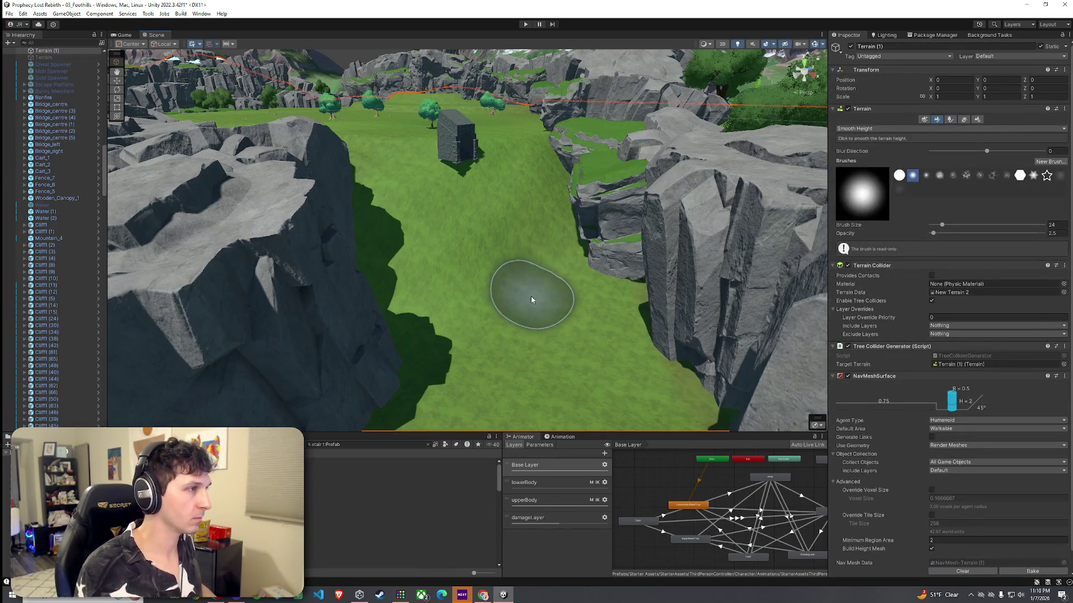
key("ctrl+z")
key("ctrl+z")
Browse the wall and modular stairs prefabs and settle on SM_stairs_module_02
left_click(347, 516)
key("Down")
key("Down")
key("Down")
key("Down")
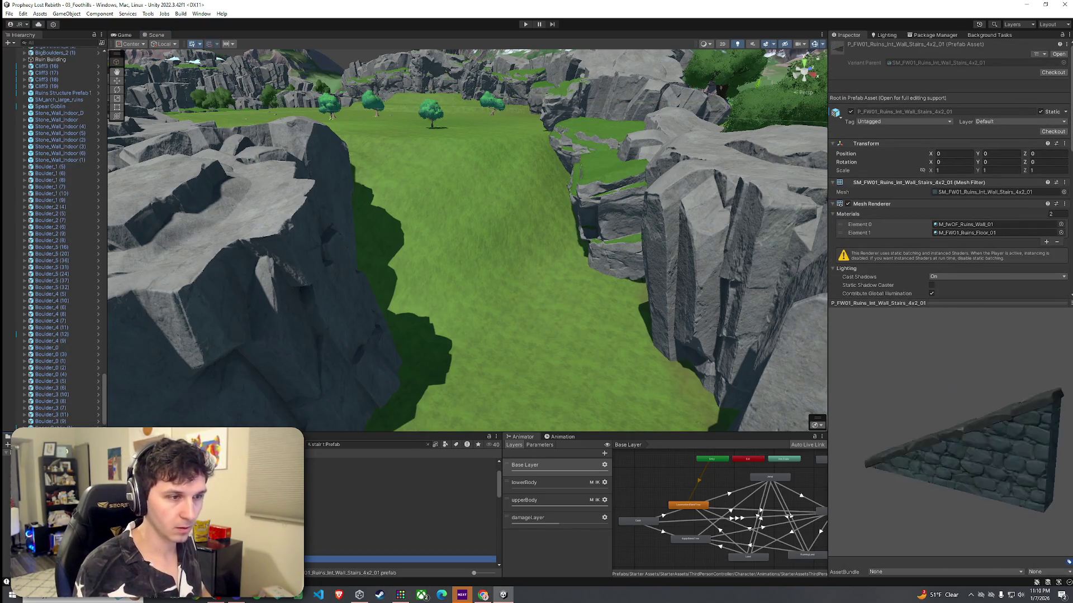
key("Down")
key("Down")
key("Down")
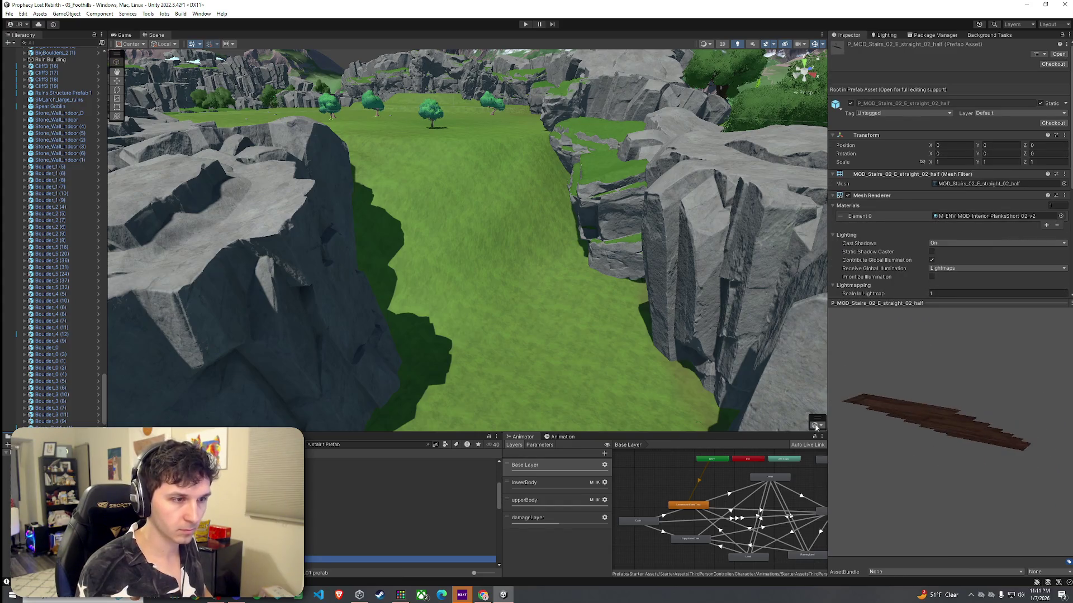
key("Down")
key("Down")
key("Down")
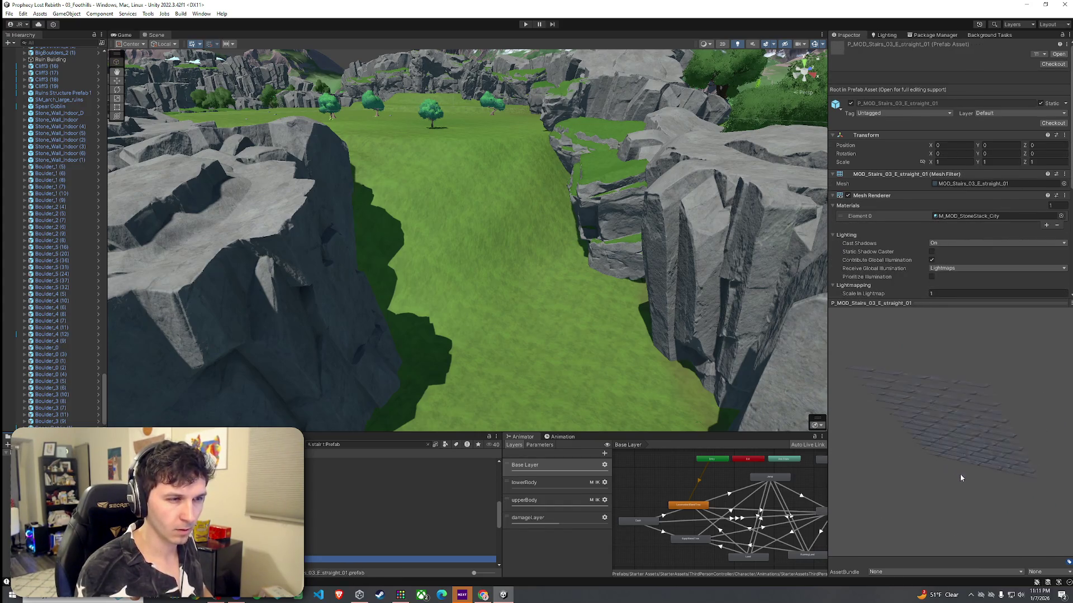
key("Down")
key("Down")
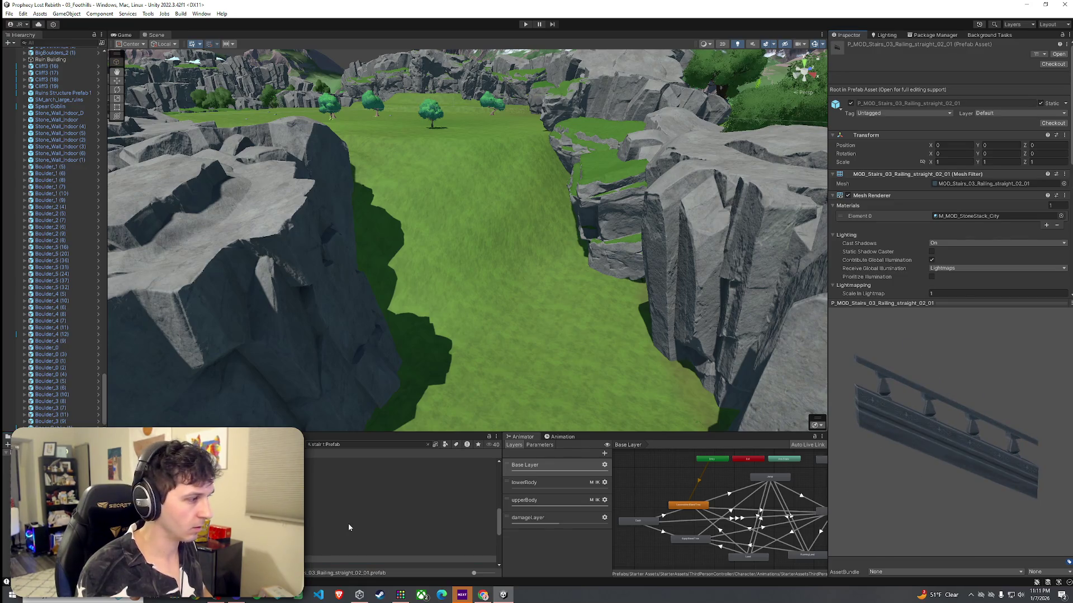
left_click(350, 527)
key("Down")
key("Down")
key("Down")
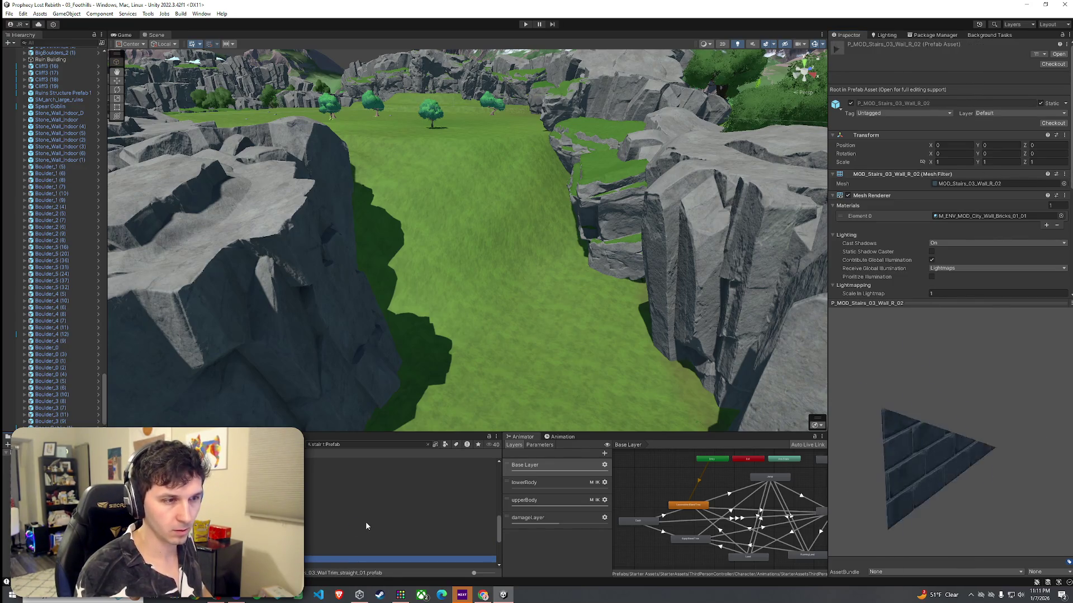
key("Down")
key("Down")
key("Down")
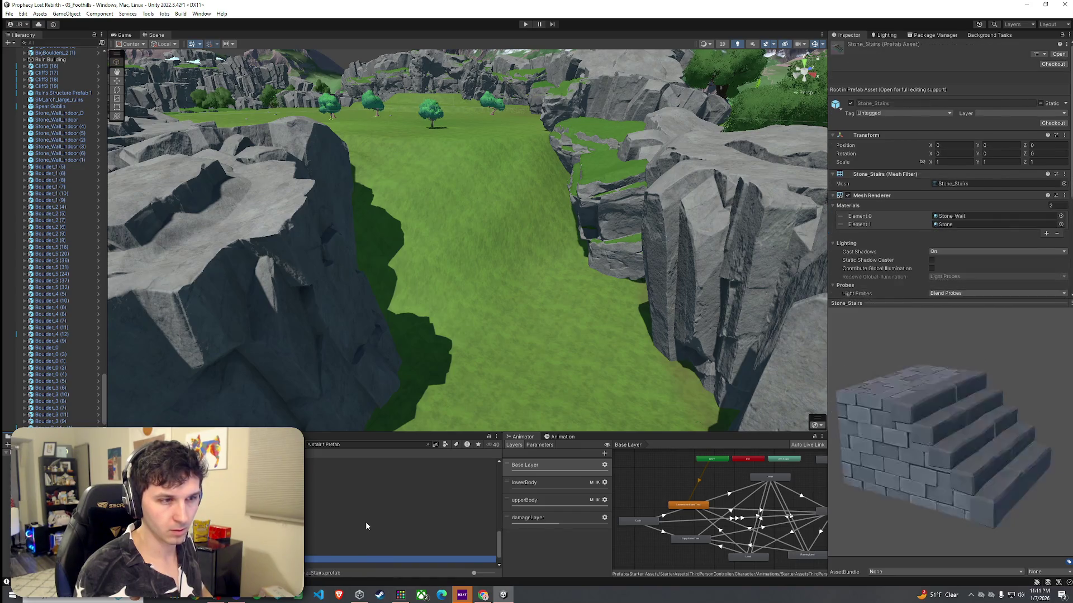
key("Up")
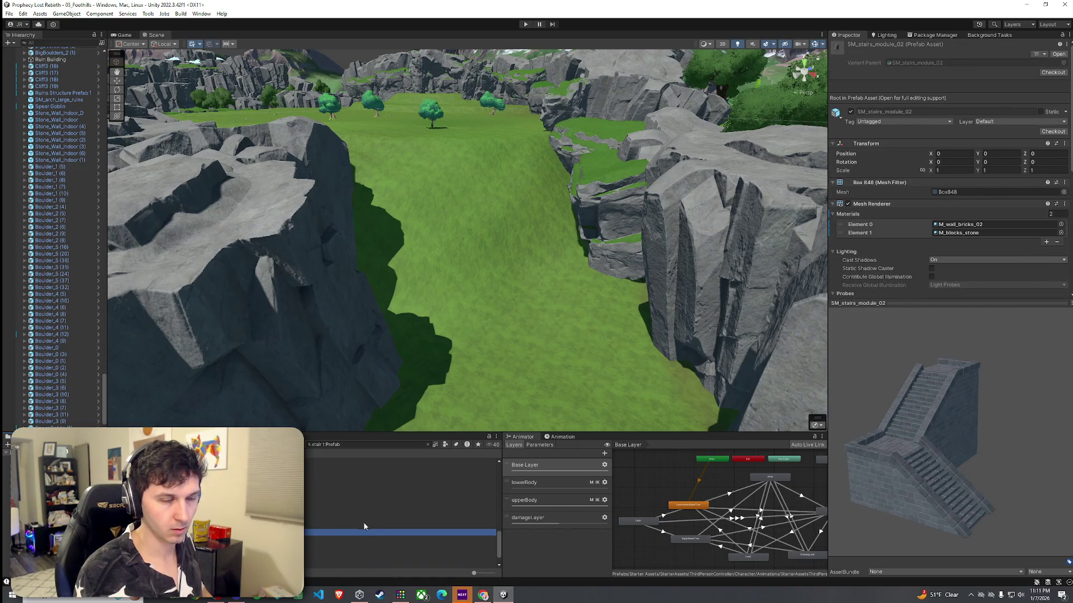
Drop SM_stairs_module_02 onto the canyon grass and frame the view on it
mouse_move(307, 464)
left_mouse_down()
mouse_move(464, 302)
mouse_move(528, 357)
left_mouse_up()
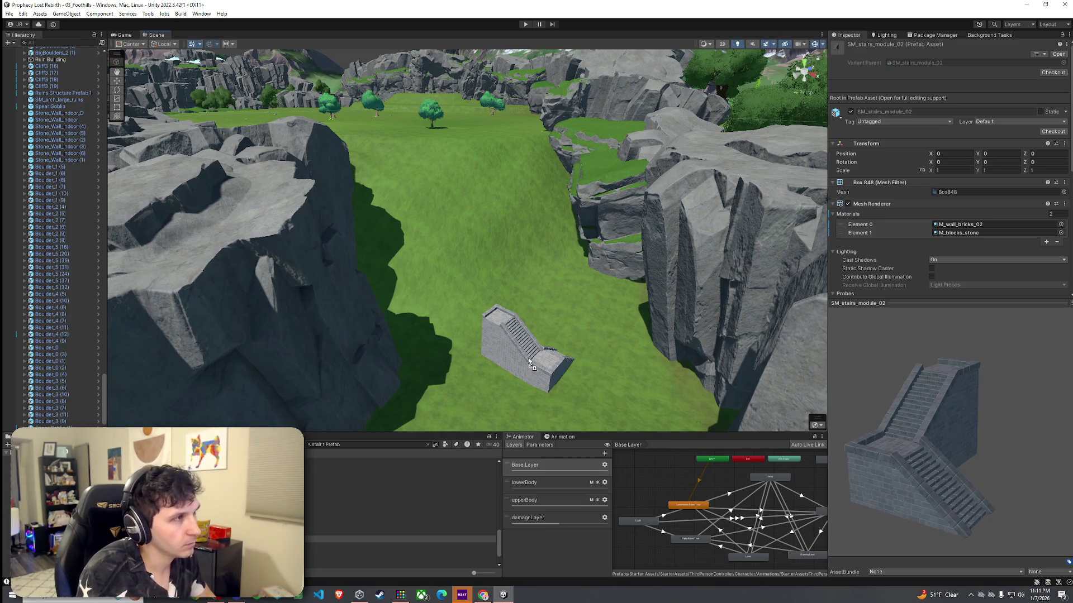
mouse_move(529, 358)
left_mouse_down()
mouse_move(533, 386)
mouse_move(523, 370)
left_mouse_up()
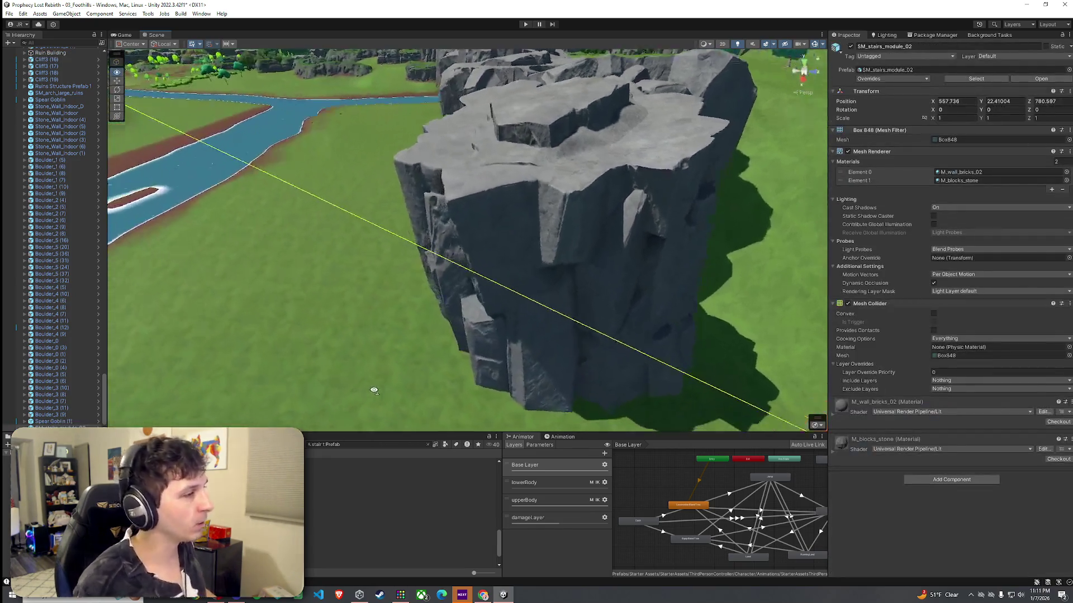
mouse_move(374, 391)
left_mouse_down()
mouse_move(527, 388)
mouse_move(503, 378)
mouse_move(409, 397)
left_mouse_up()
key("f")
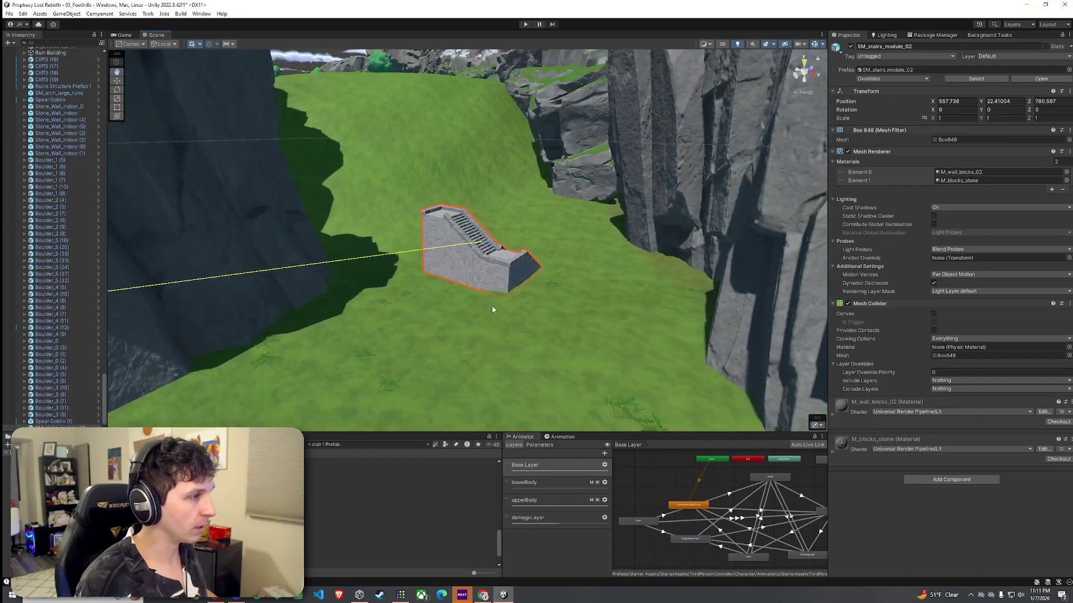
mouse_move(481, 250)
left_mouse_down()
mouse_move(495, 266)
mouse_move(477, 342)
mouse_move(341, 361)
left_mouse_up()
key("e")
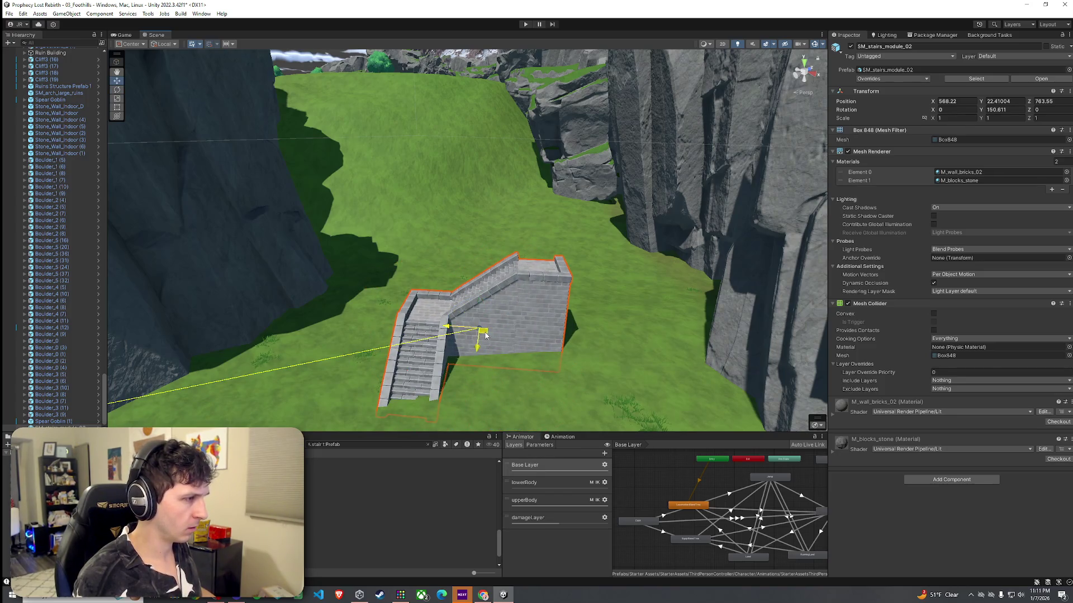
Nudge the staircase toward the lower left, then reselect the terrain
left_click(648, 311)
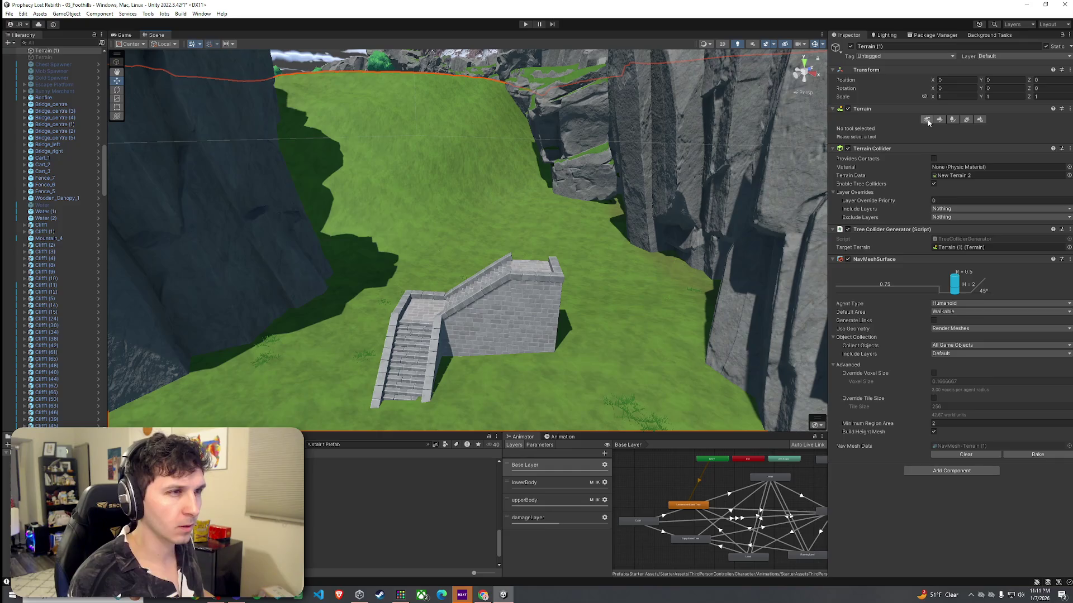
scroll(523, 276, "down", 5)
left_click(542, 257)
left_click_drag(542, 257, 431, 301)
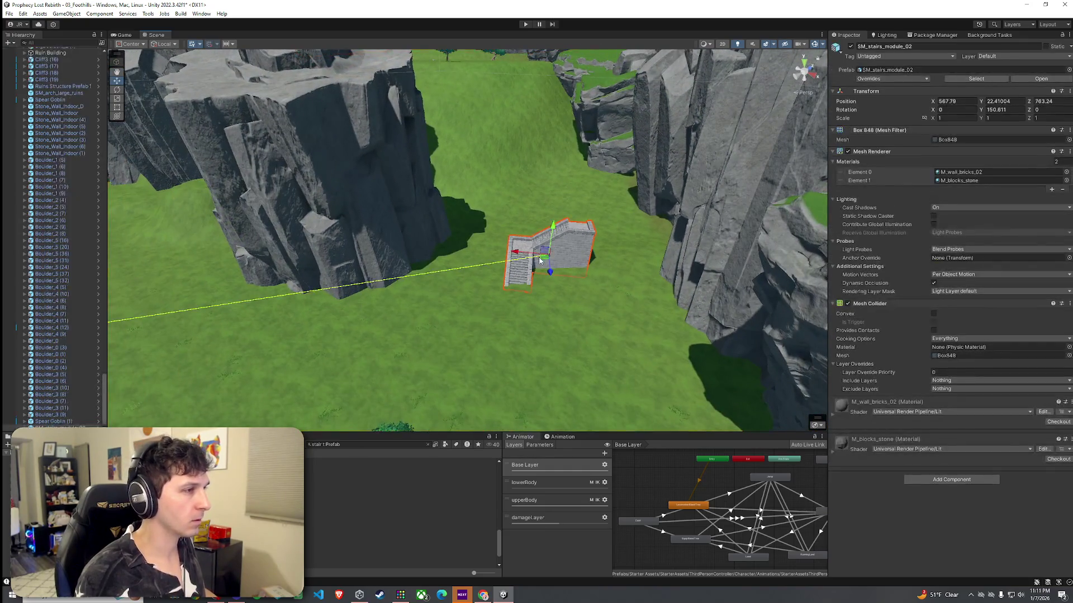
scroll(562, 293, "up", 5)
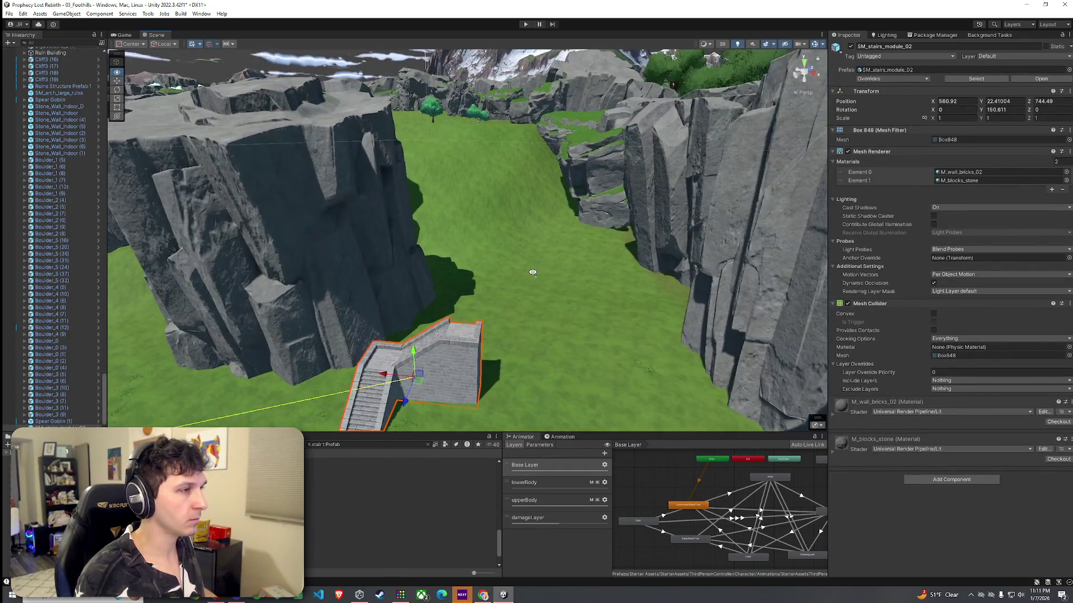
left_click(562, 292)
scroll(587, 304, "down", 8)
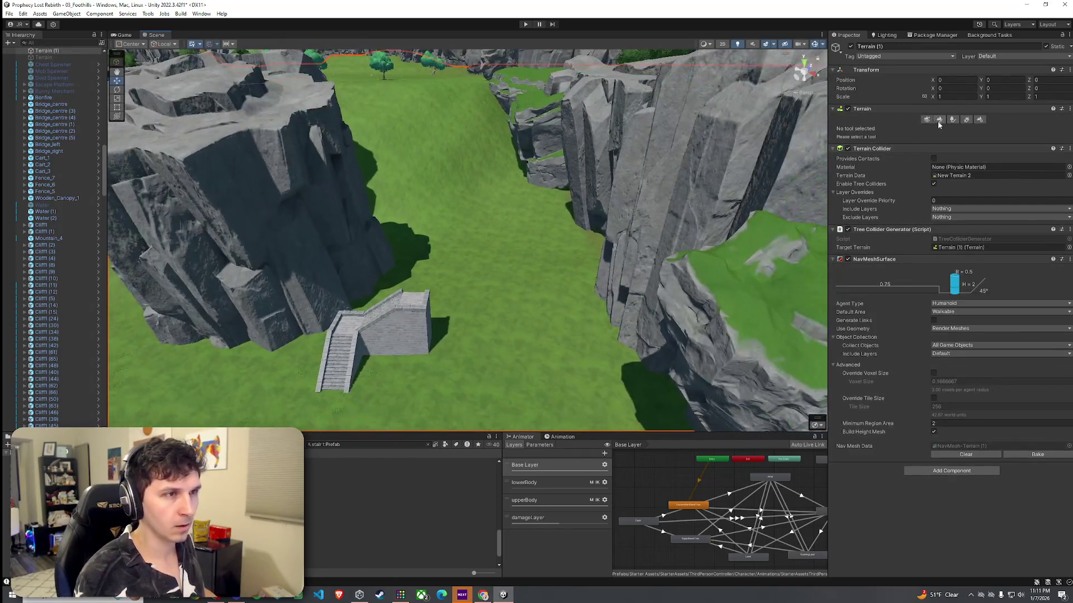
left_click(905, 129)
Use Raise or Lower Terrain to raise a large hill beside the staircase
left_click(863, 157)
left_click(875, 129)
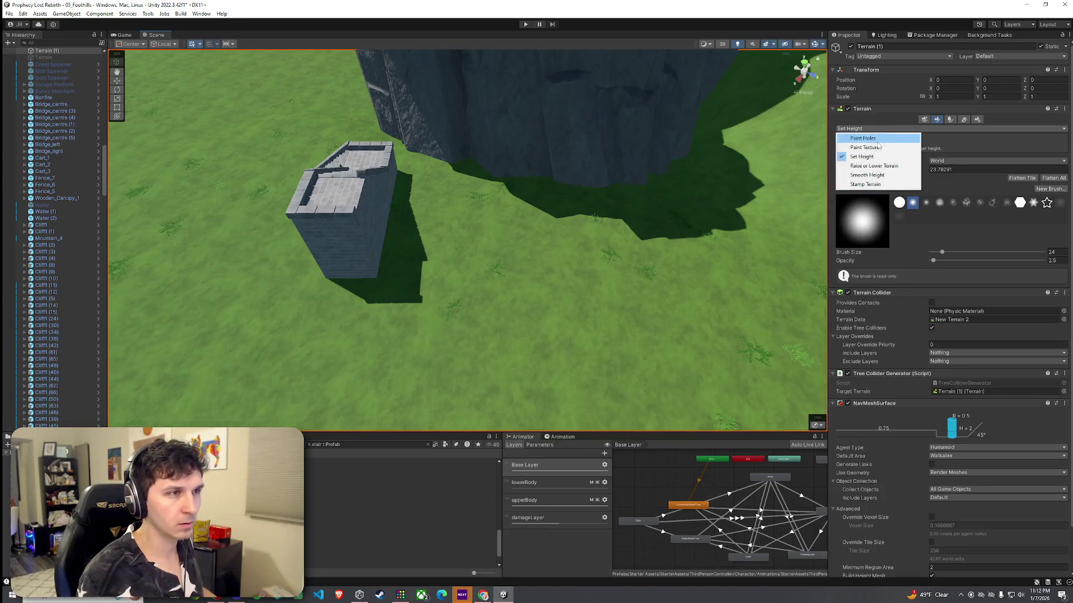
left_click(873, 167)
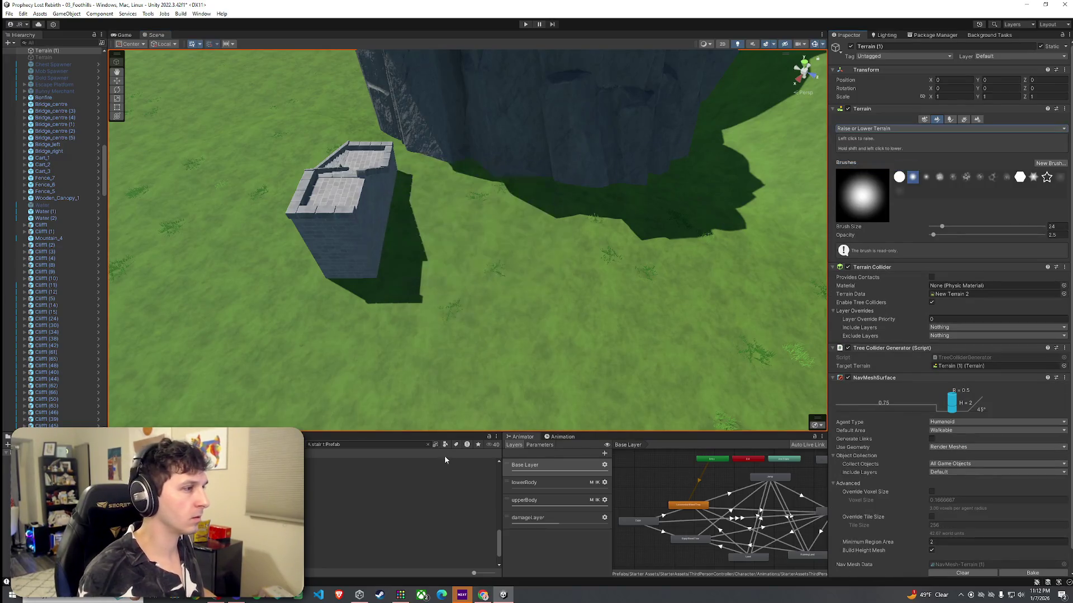
left_click_drag(440, 435, 441, 512)
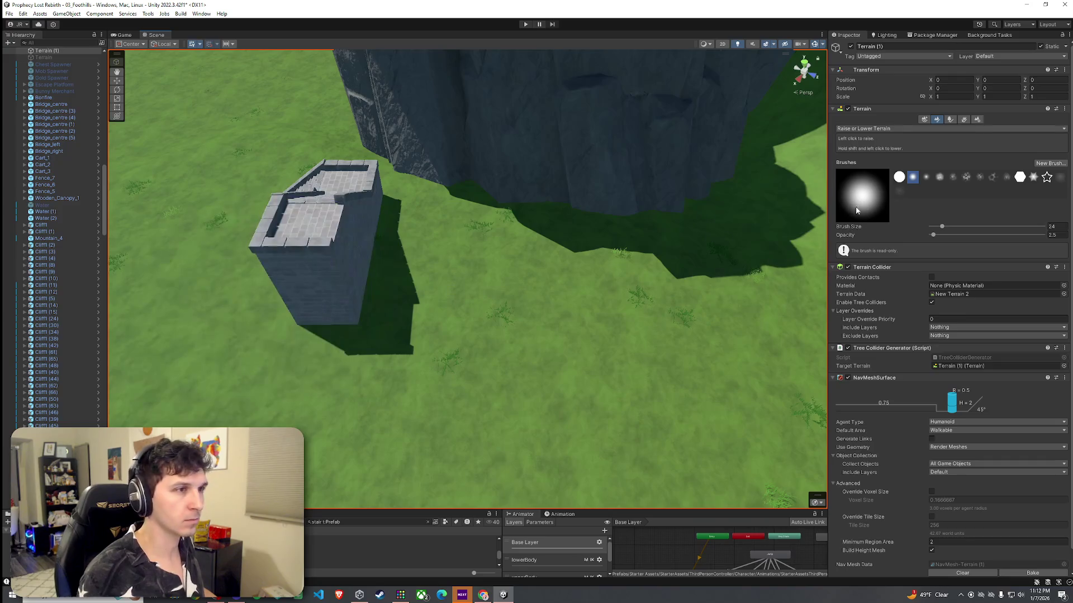
left_click_drag(827, 209, 871, 209)
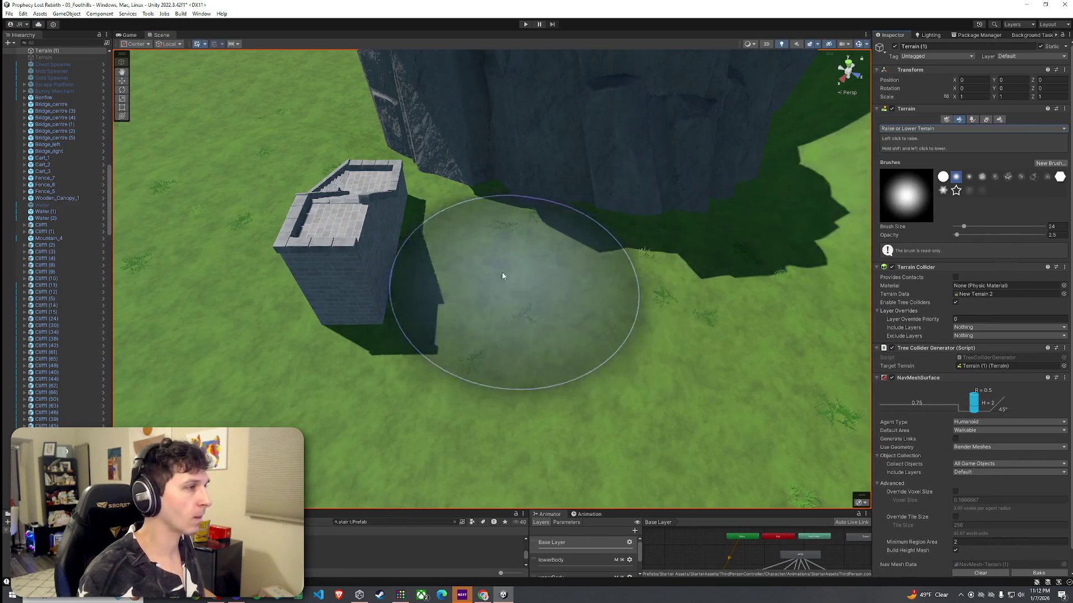
left_click_drag(497, 255, 520, 253)
Switch to Set Height with a hard round brush and flatten the hill top
left_click(972, 129)
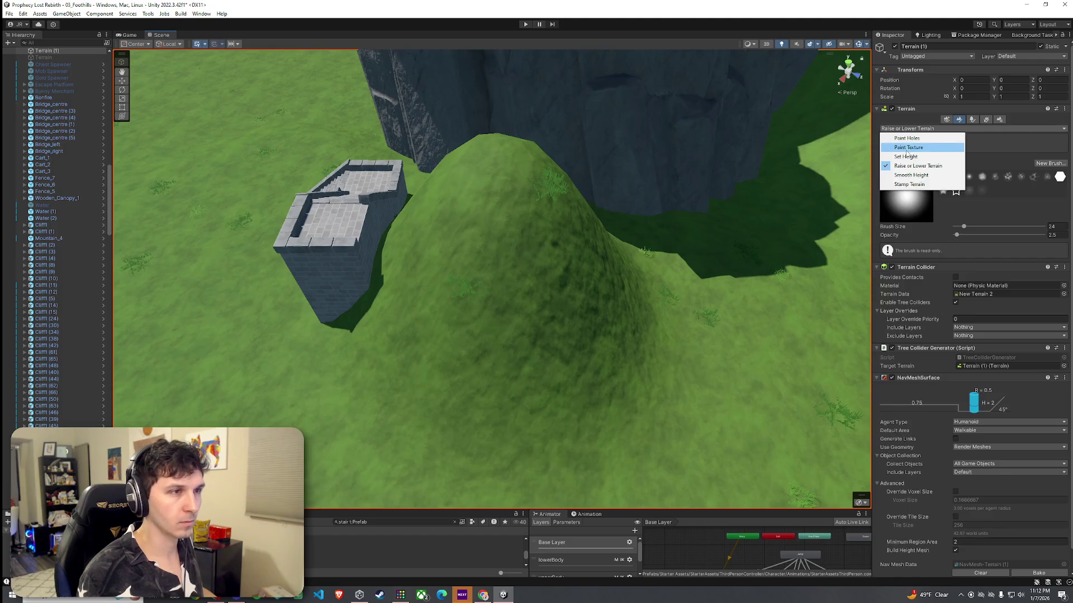
left_click(905, 163)
left_click(942, 201)
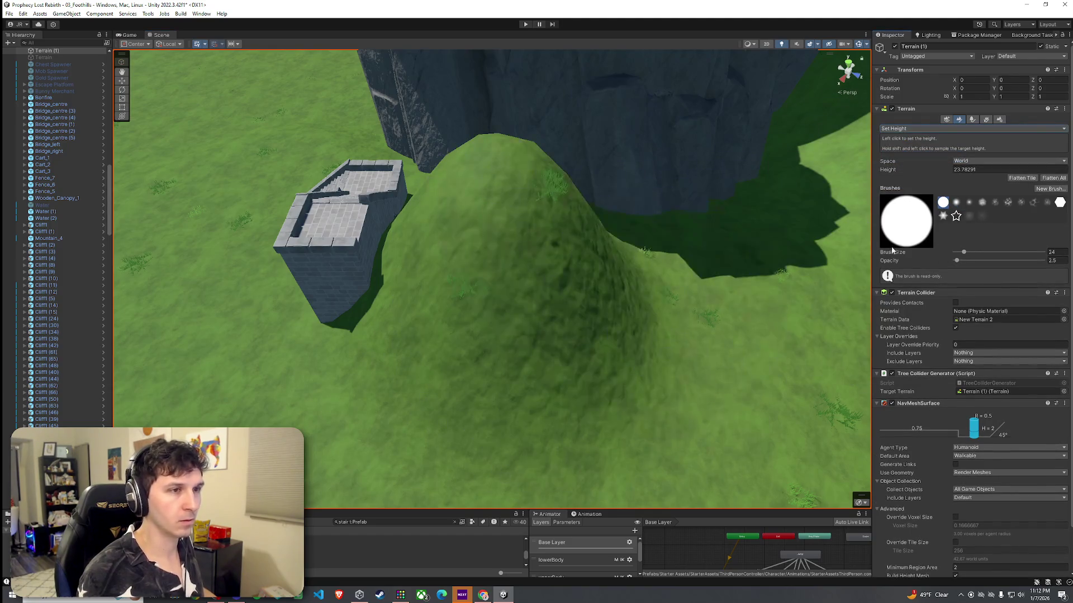
left_click(536, 228, "shift")
mouse_move(541, 254)
left_mouse_down()
mouse_move(558, 223)
mouse_move(594, 268)
left_mouse_up()
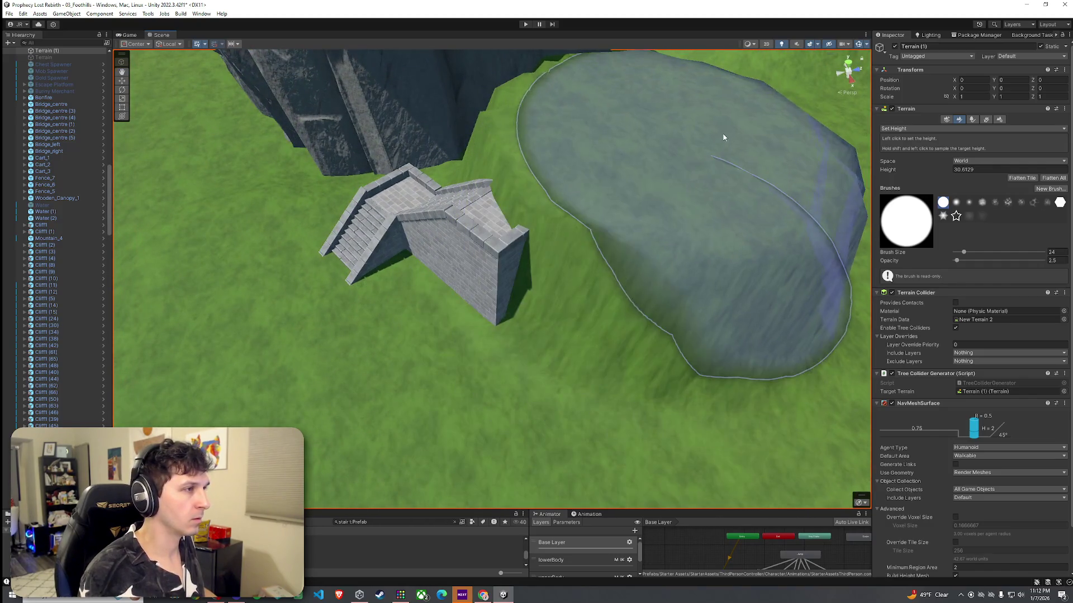
left_click(647, 148, "shift")
scroll(682, 199, "down", 3)
mouse_move(683, 199)
left_mouse_down()
mouse_move(646, 191)
mouse_move(648, 200)
left_mouse_up()
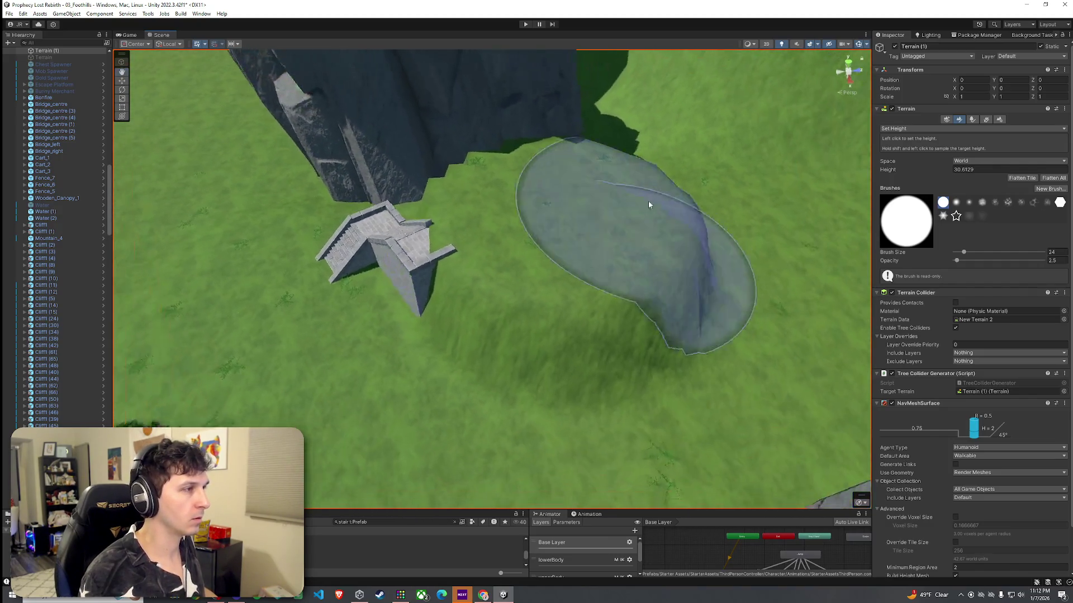
scroll(521, 307, "up", 3)
mouse_move(522, 311)
left_mouse_down()
mouse_move(571, 196)
mouse_move(508, 292)
mouse_move(535, 229)
left_mouse_up()
Resample the plateau height, settling on a 30.4323 target with brush size 6
left_click(535, 229, "shift")
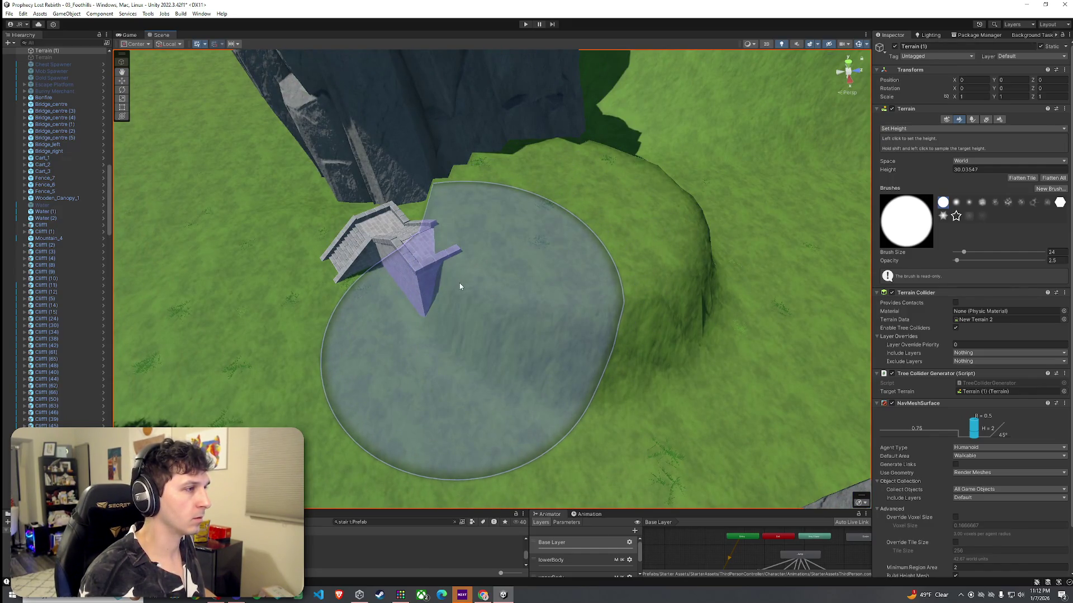
left_click(527, 248, "shift")
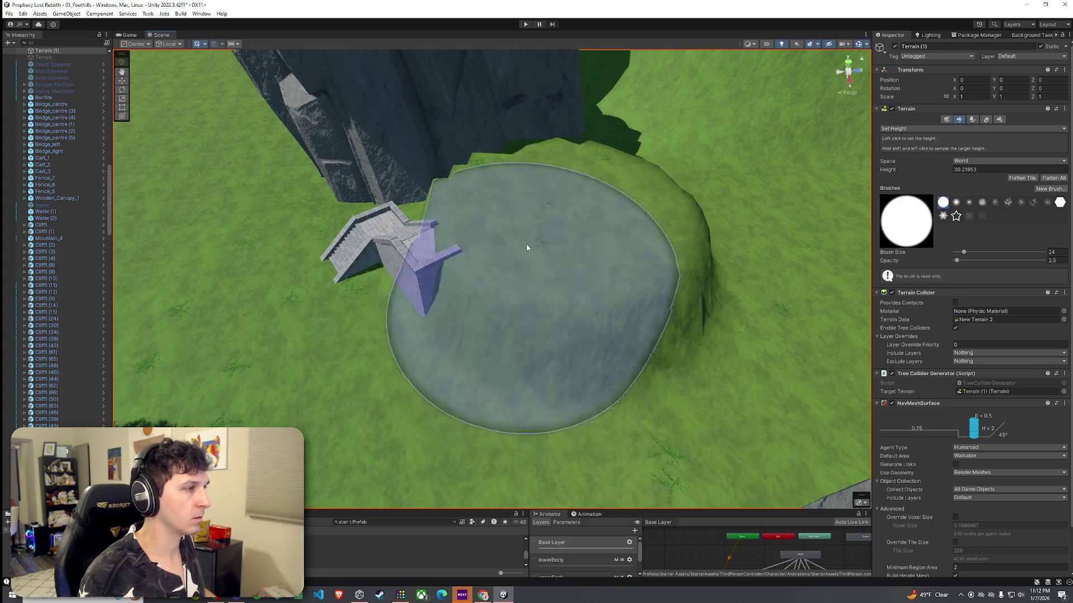
left_click(559, 202, "shift")
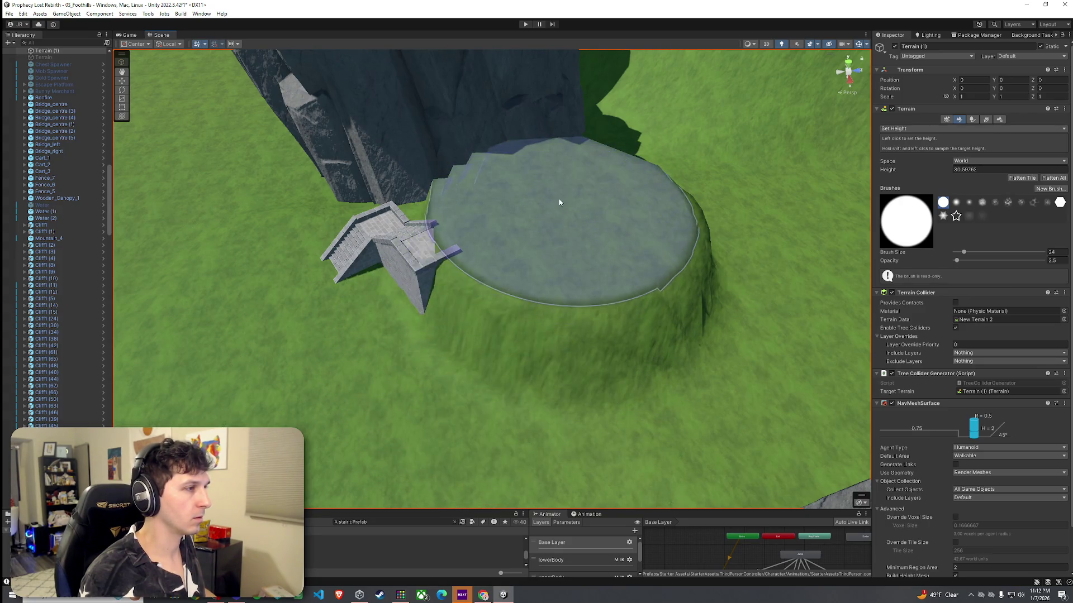
left_click(562, 240, "shift")
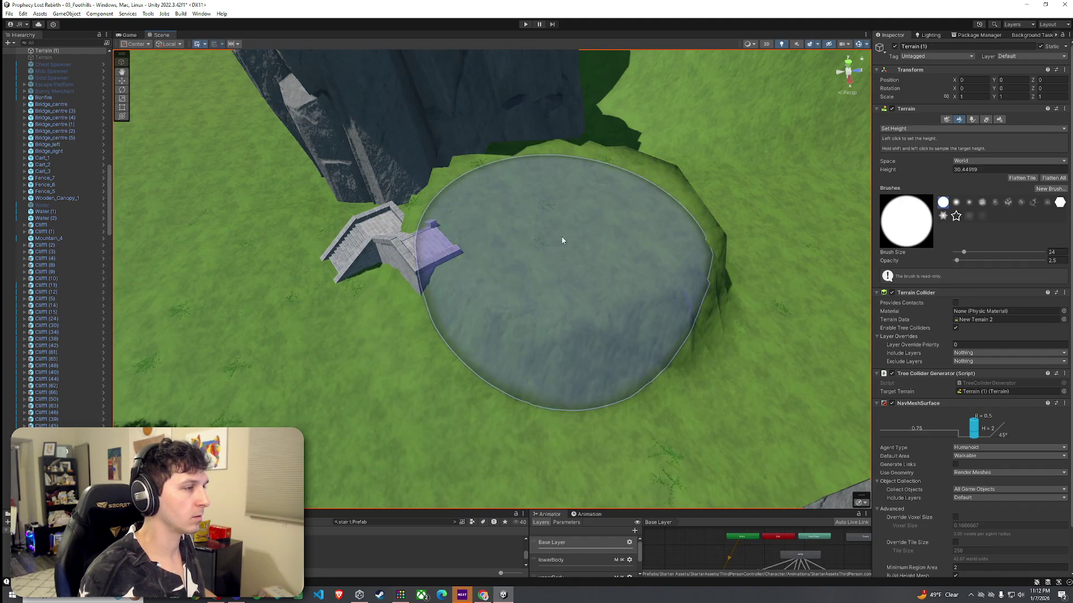
left_click(550, 234, "shift")
mouse_move(549, 235)
left_mouse_down()
mouse_move(837, 165)
mouse_move(870, 132)
mouse_move(685, 229)
mouse_move(655, 260)
left_mouse_up()
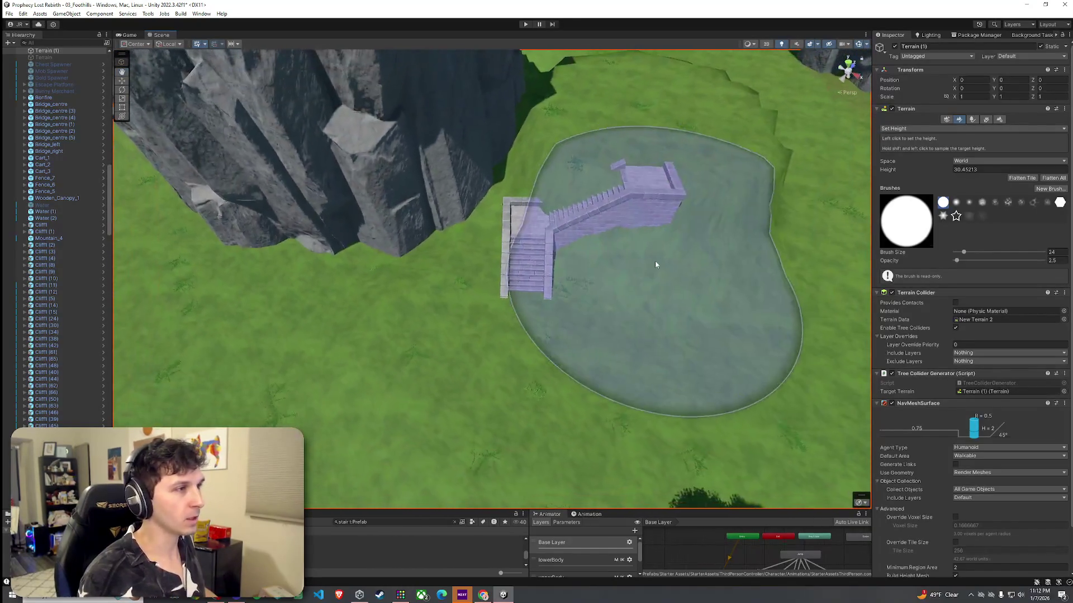
left_click(925, 129)
left_click(905, 156)
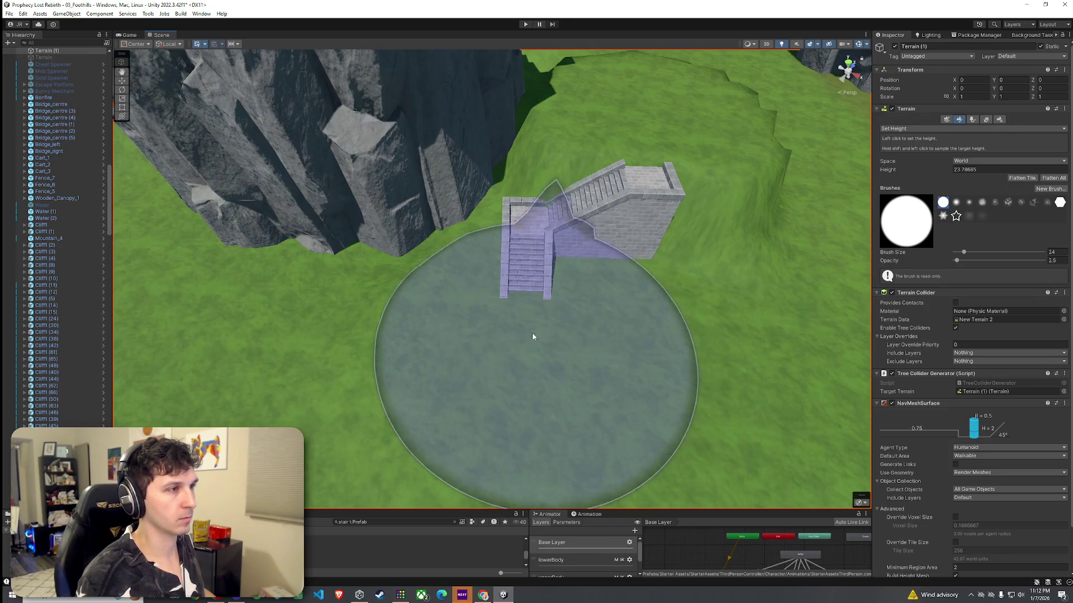
mouse_move(644, 351)
left_mouse_down()
mouse_move(730, 352)
mouse_move(694, 340)
mouse_move(536, 363)
left_mouse_up()
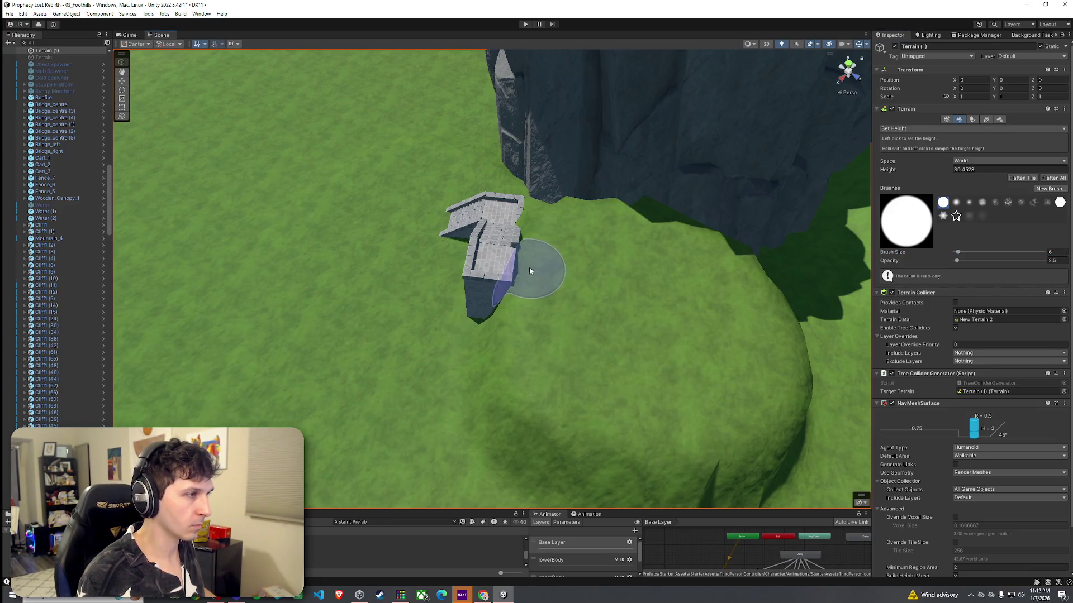
Enlarge the Set Height brush and sample 23.79 from the stairs' lower landing to level the base
mouse_move(540, 245)
left_mouse_down()
mouse_move(560, 258)
mouse_move(555, 234)
mouse_move(808, 240)
mouse_move(788, 216)
mouse_move(985, 200)
mouse_move(765, 217)
mouse_move(770, 244)
left_mouse_up()
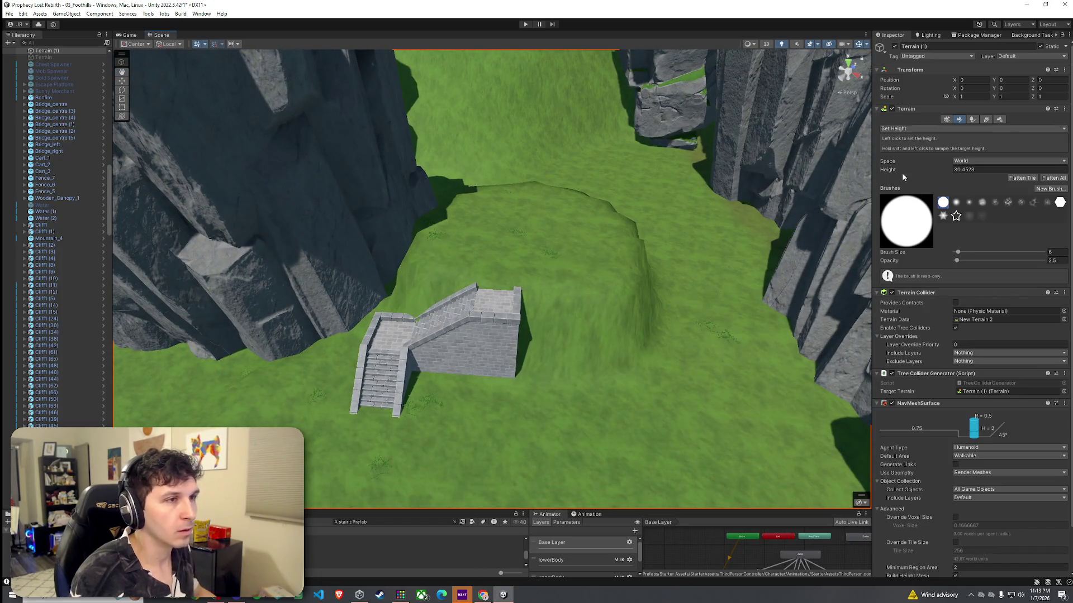
left_click(917, 128)
left_click(916, 167)
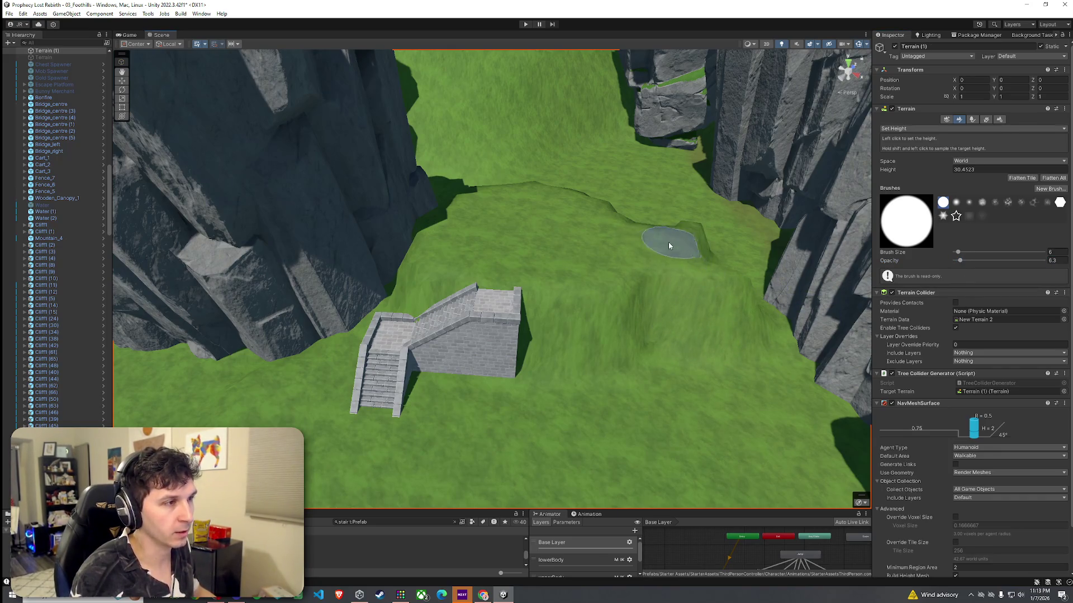
left_click_drag(959, 254, 965, 252)
mouse_move(658, 245)
left_mouse_down()
mouse_move(807, 299)
mouse_move(473, 182)
mouse_move(459, 148)
mouse_move(480, 137)
mouse_move(455, 160)
mouse_move(464, 168)
mouse_move(434, 153)
mouse_move(507, 236)
mouse_move(473, 322)
mouse_move(468, 249)
mouse_move(510, 143)
mouse_move(773, 223)
mouse_move(761, 261)
mouse_move(647, 263)
mouse_move(548, 207)
mouse_move(529, 182)
mouse_move(535, 160)
mouse_move(470, 161)
mouse_move(470, 200)
mouse_move(496, 206)
mouse_move(675, 131)
mouse_move(438, 173)
mouse_move(575, 134)
mouse_move(642, 145)
left_mouse_up()
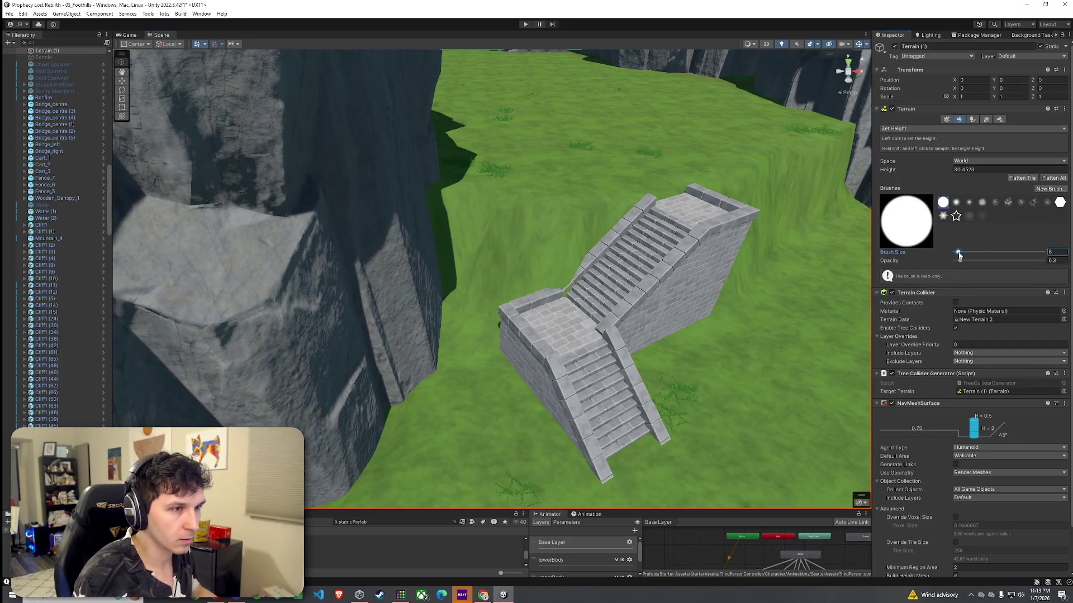
left_click(562, 364, "shift")
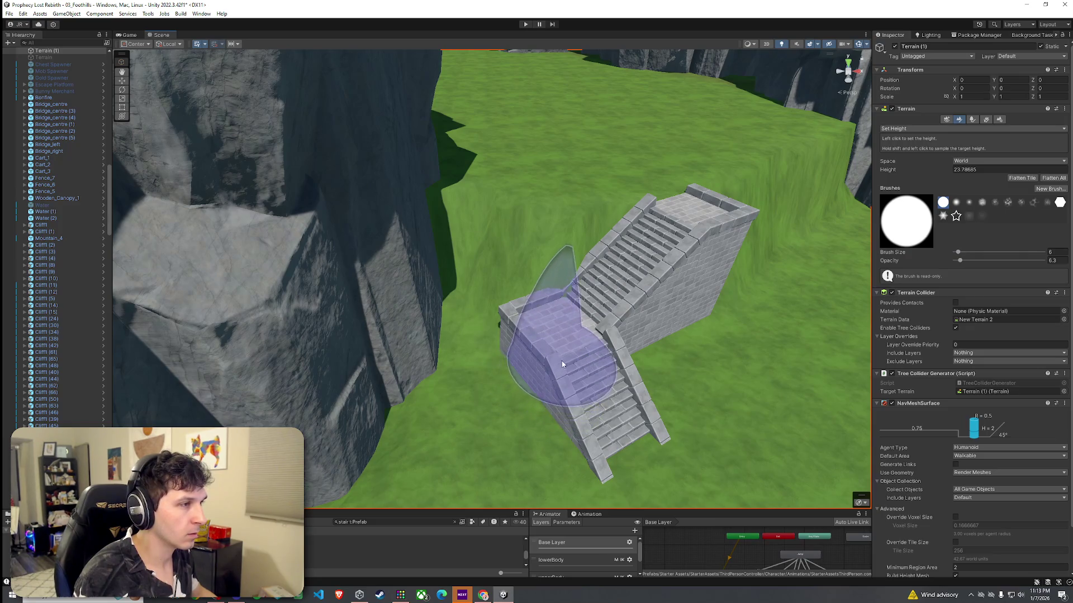
mouse_move(587, 371)
left_mouse_down()
mouse_move(611, 355)
mouse_move(551, 351)
mouse_move(701, 376)
mouse_move(678, 371)
mouse_move(656, 346)
mouse_move(521, 319)
mouse_move(311, 342)
mouse_move(290, 334)
mouse_move(336, 313)
left_mouse_up()
scroll(391, 279, "down", 5)
left_click(430, 551)
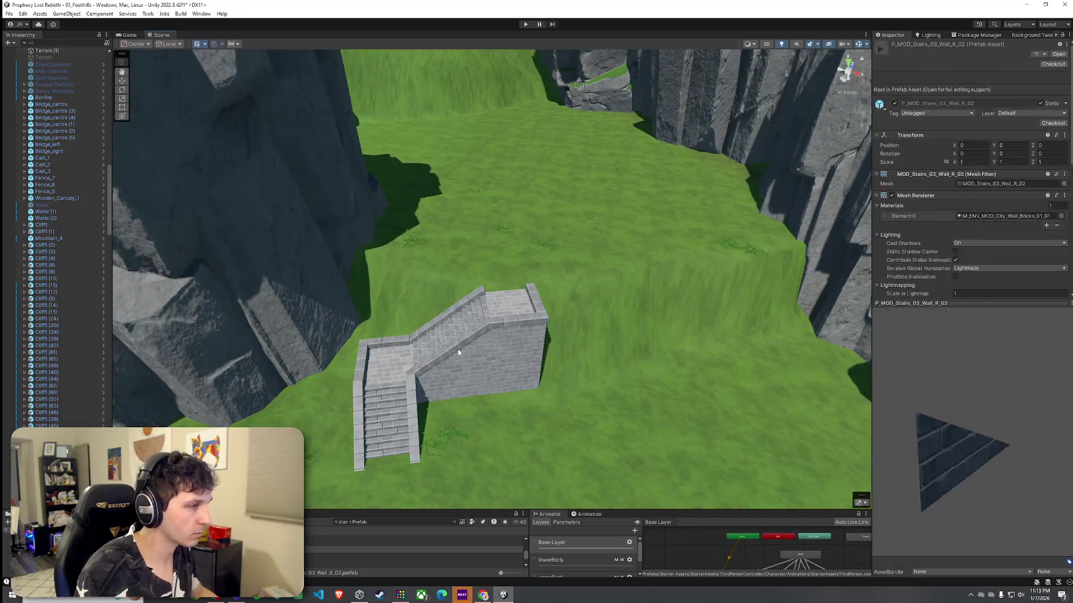
Inspect the SM_stairs_module_02 staircase, then reselect Terrain (1) for Set Height sculpting
left_click(458, 352)
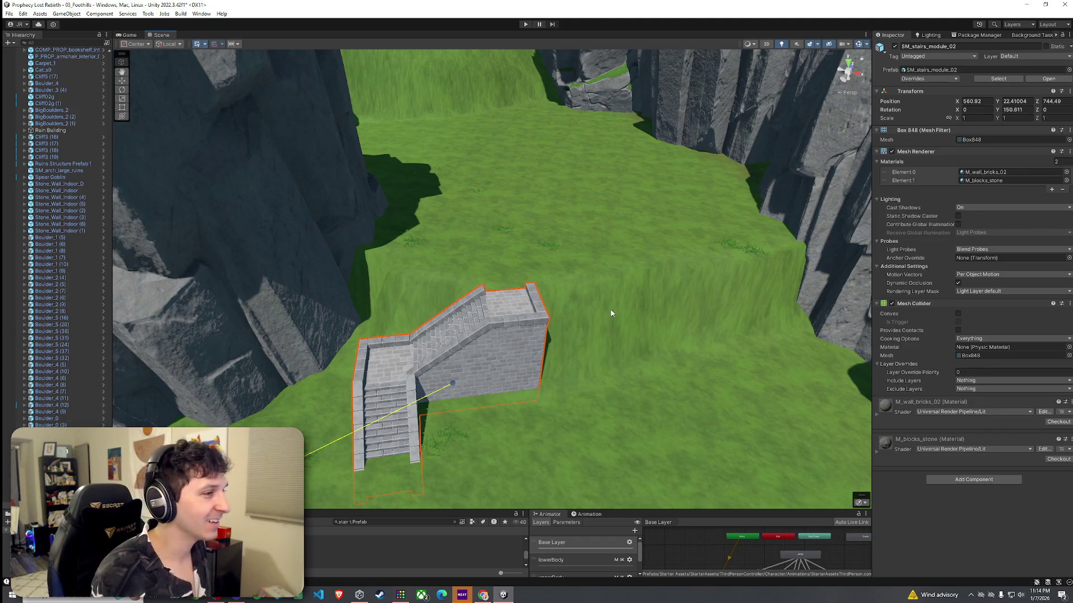
scroll(598, 297, "up", 3)
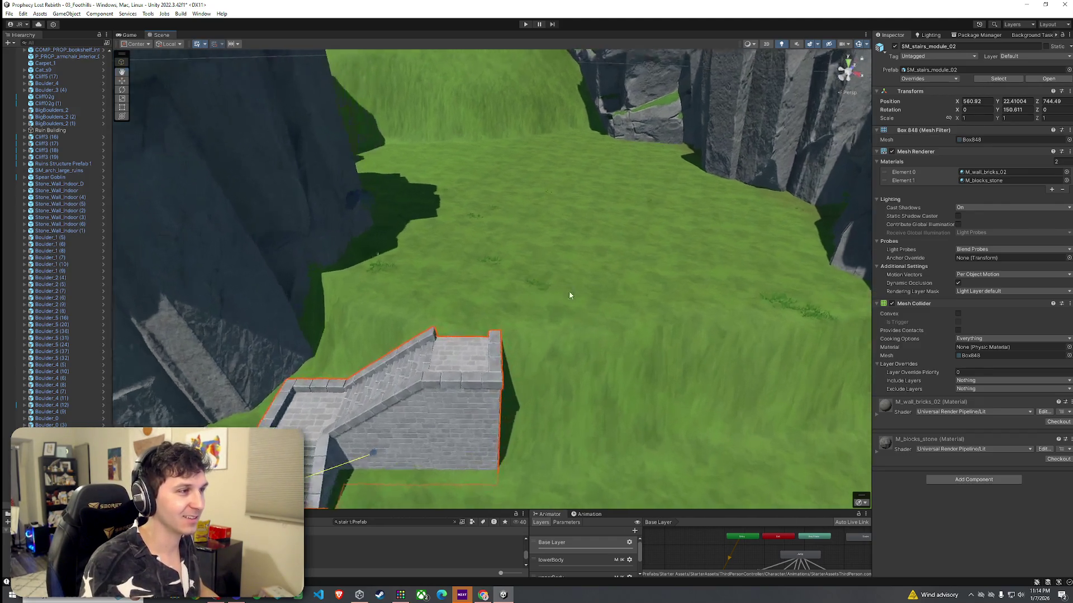
left_click(570, 296)
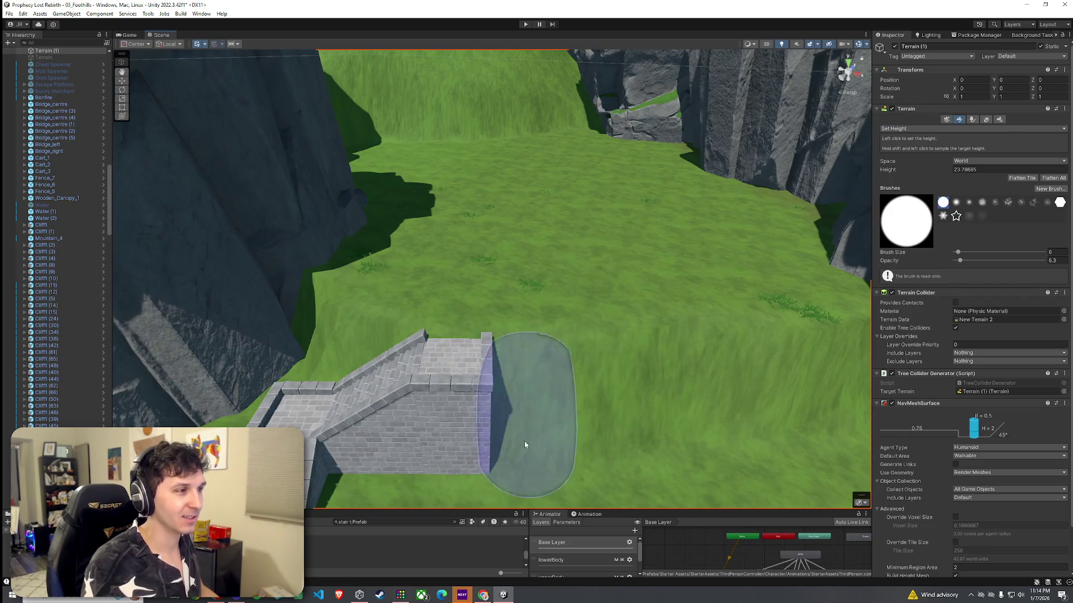
left_click(471, 546)
left_click(477, 417)
scroll(477, 417, "down", 2)
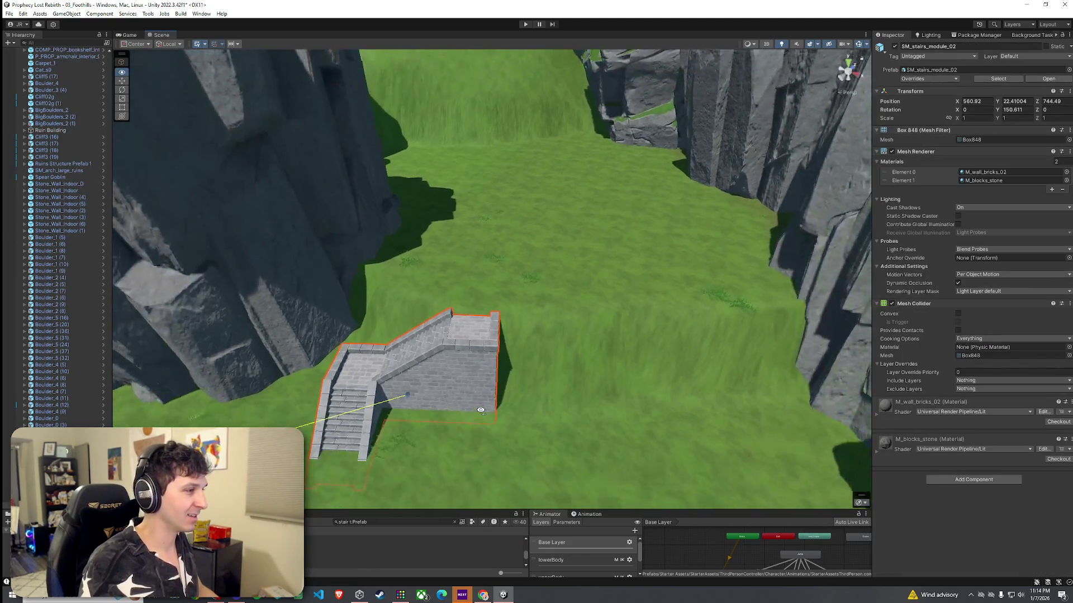
mouse_move(406, 380)
left_mouse_down()
mouse_move(350, 388)
mouse_move(480, 397)
left_mouse_up()
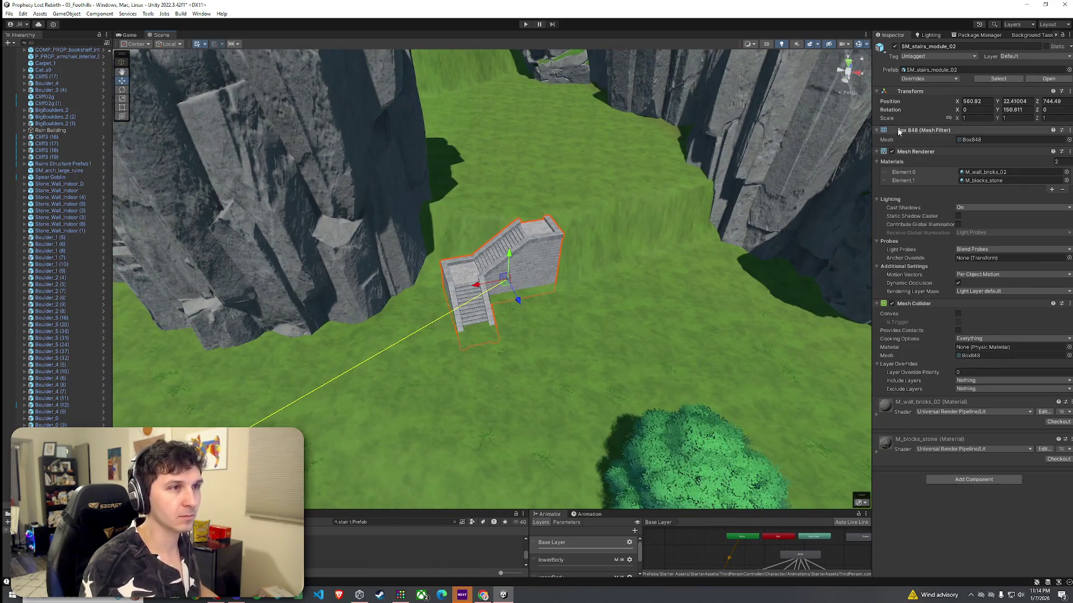
left_click(706, 311)
left_click(961, 119)
left_click(941, 130)
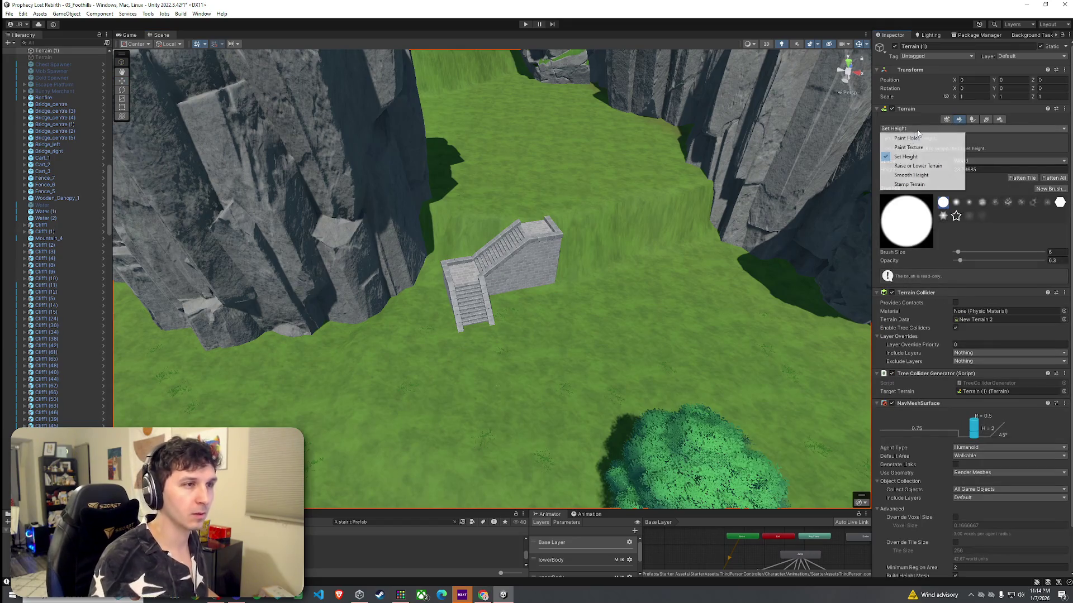
Resample the Set Height target to 22.54166 from the ground near the staircase
left_click(707, 267)
mouse_move(636, 326)
left_mouse_down()
mouse_move(451, 327)
mouse_move(733, 263)
mouse_move(573, 342)
mouse_move(536, 335)
mouse_move(491, 402)
left_mouse_up()
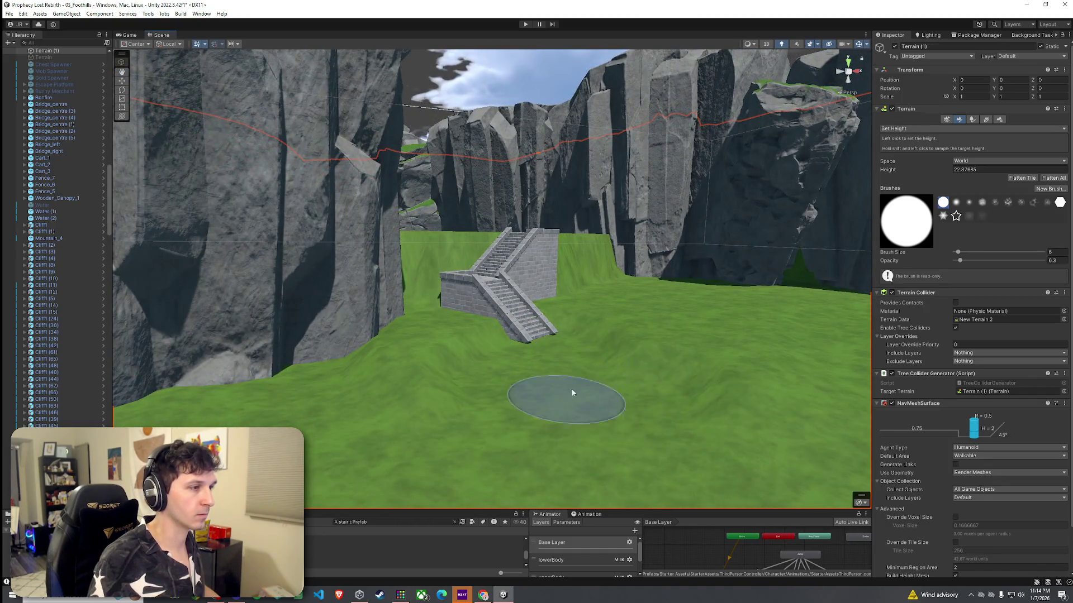
left_click(456, 415, "shift")
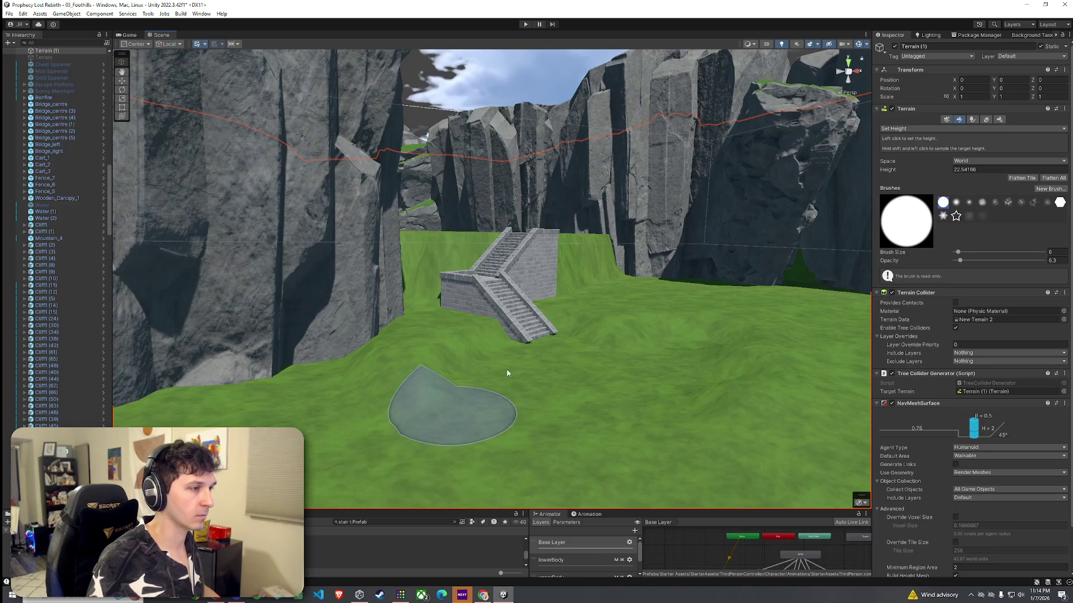
left_click_drag(478, 371, 539, 391)
scroll(539, 391, "down", 10)
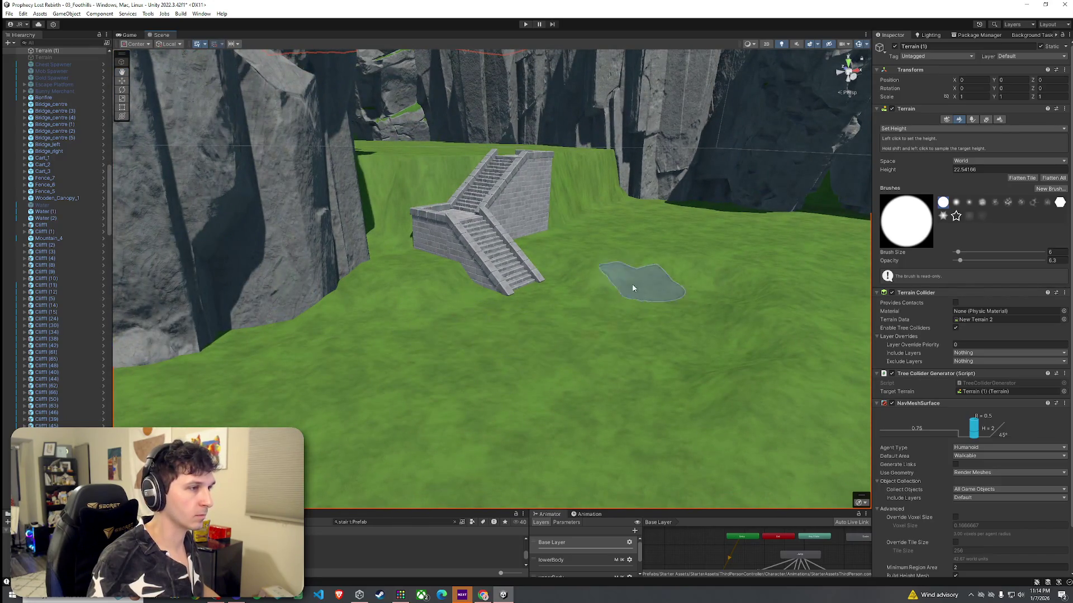
scroll(615, 279, "up", 8)
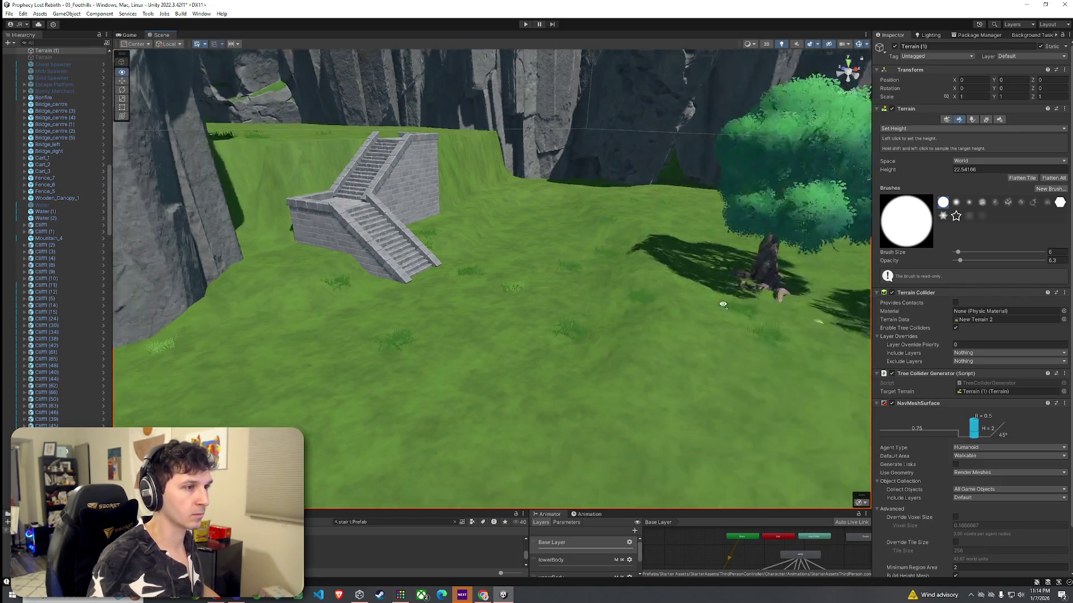
Try flattening strokes by the stairs and tree, undo both, and switch to Smooth Height
left_click_drag(563, 347, 389, 274)
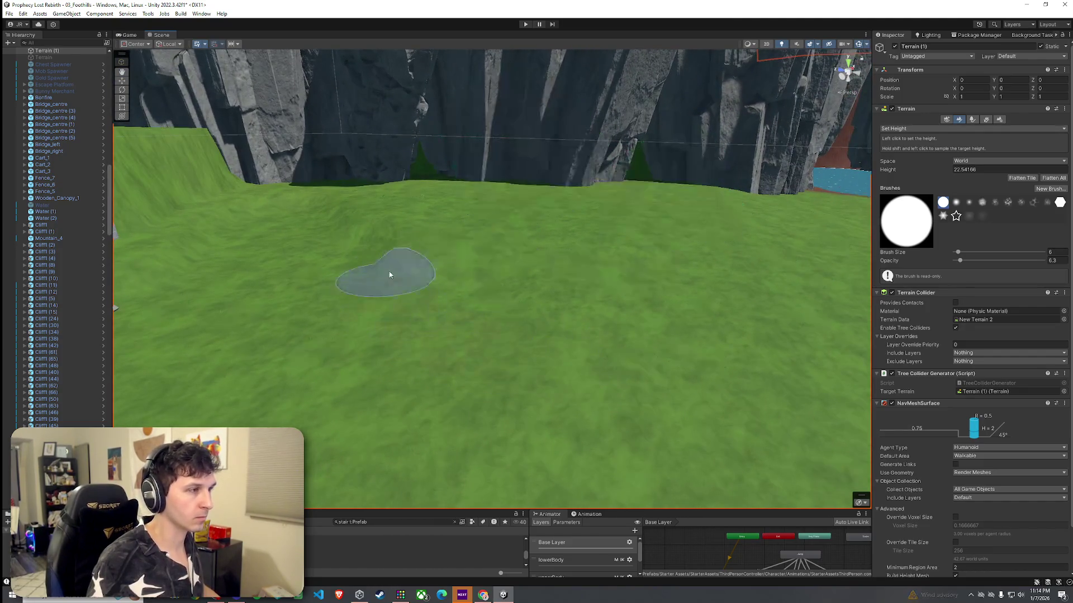
key("ctrl+z")
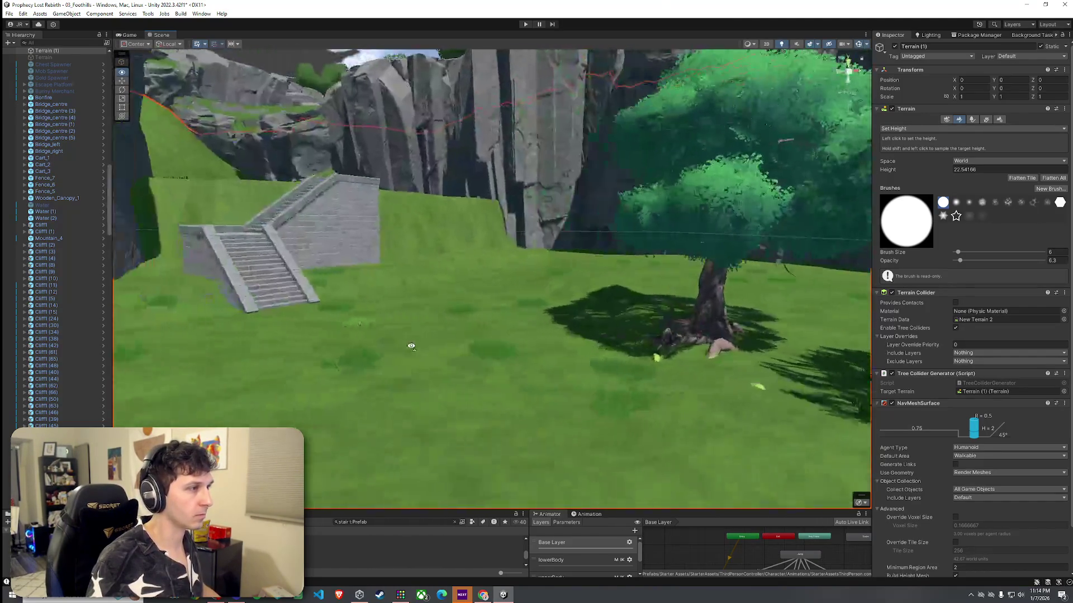
left_click_drag(496, 285, 686, 356)
key("ctrl+z")
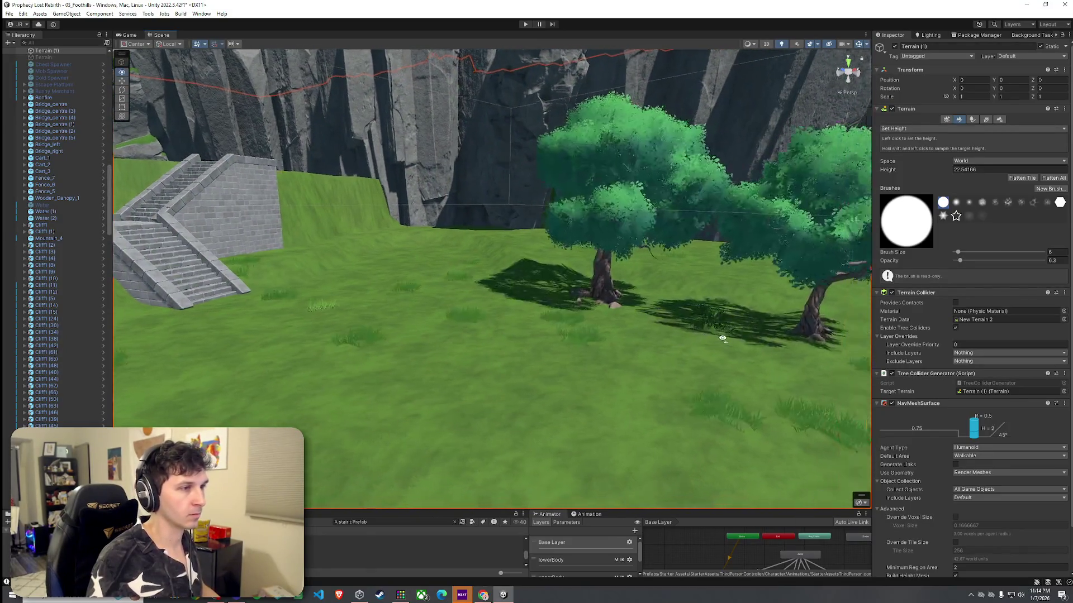
left_click_drag(507, 356, 663, 351)
left_click(972, 128)
left_click(916, 178)
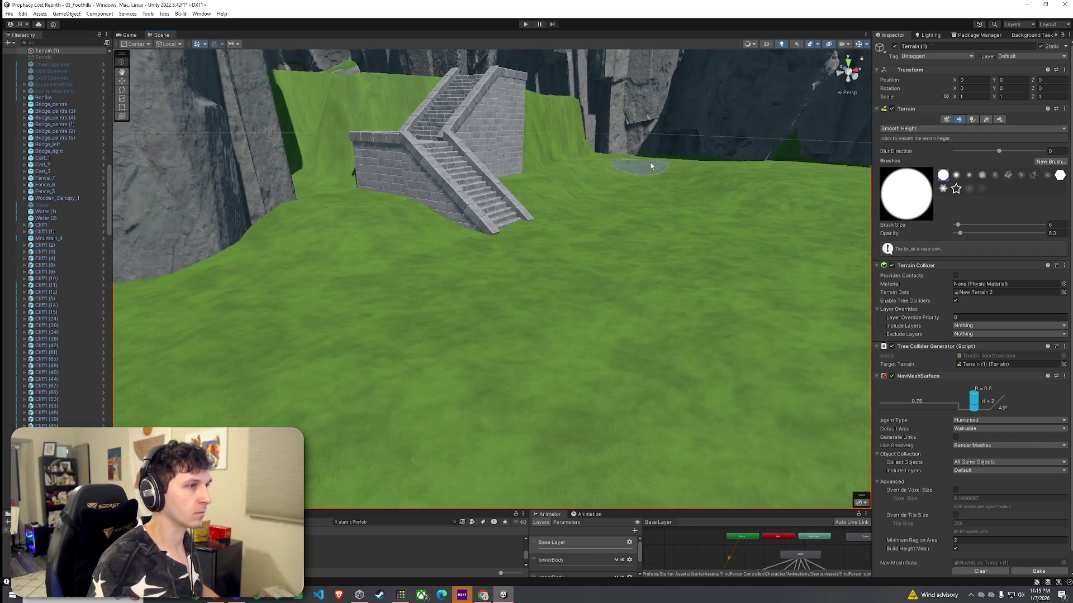
Navigate back toward the cliffs and select SM_stairs_module_02 on the grassy slope
scroll(651, 168, "down", 3)
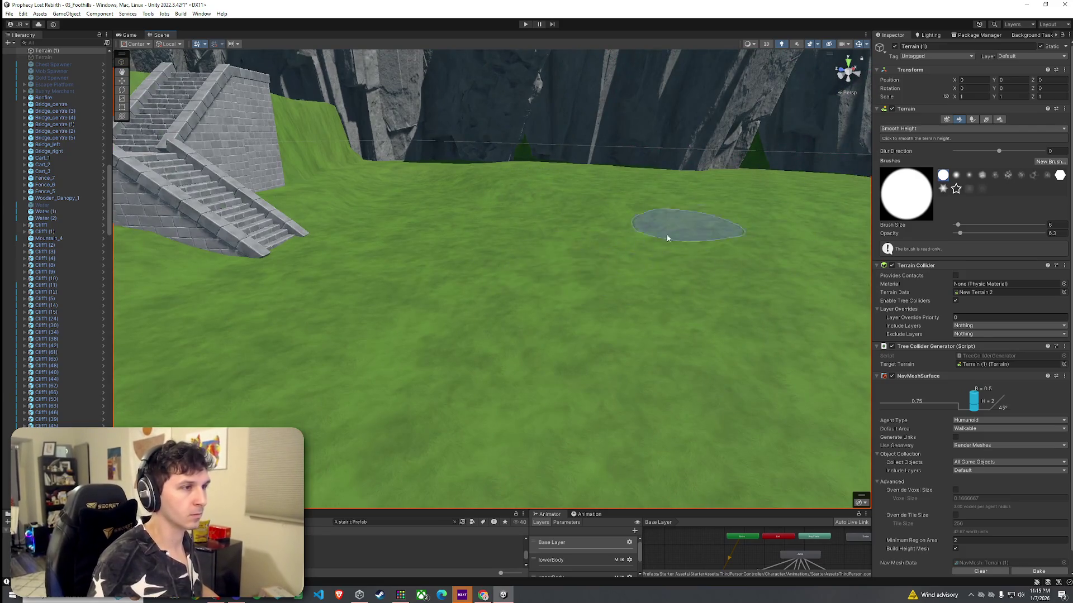
mouse_move(668, 238)
left_mouse_down()
mouse_move(789, 218)
mouse_move(491, 263)
mouse_move(666, 258)
left_mouse_up()
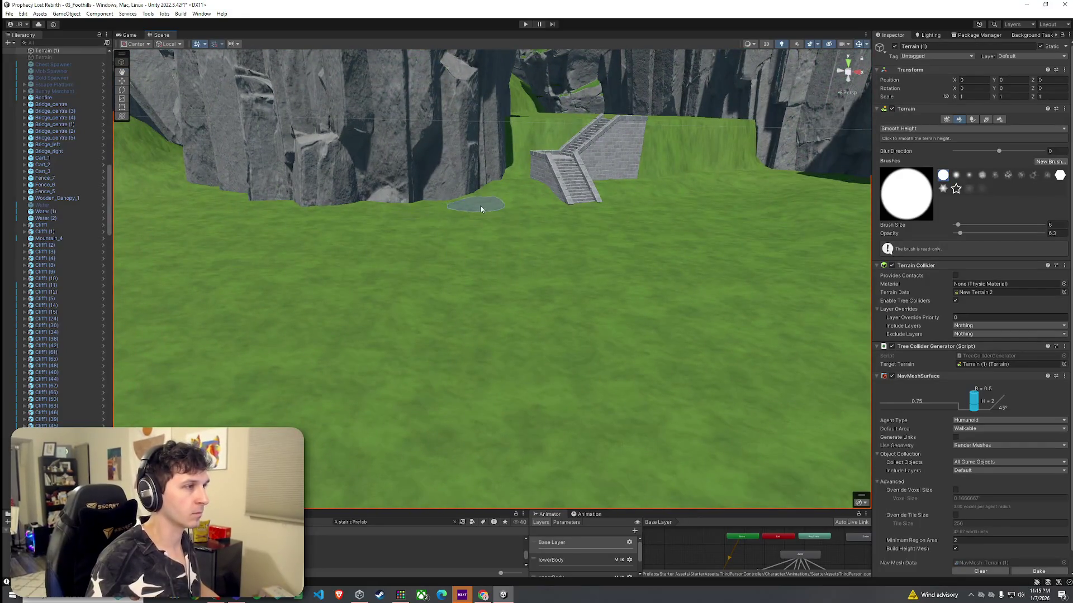
left_click_drag(536, 217, 594, 253)
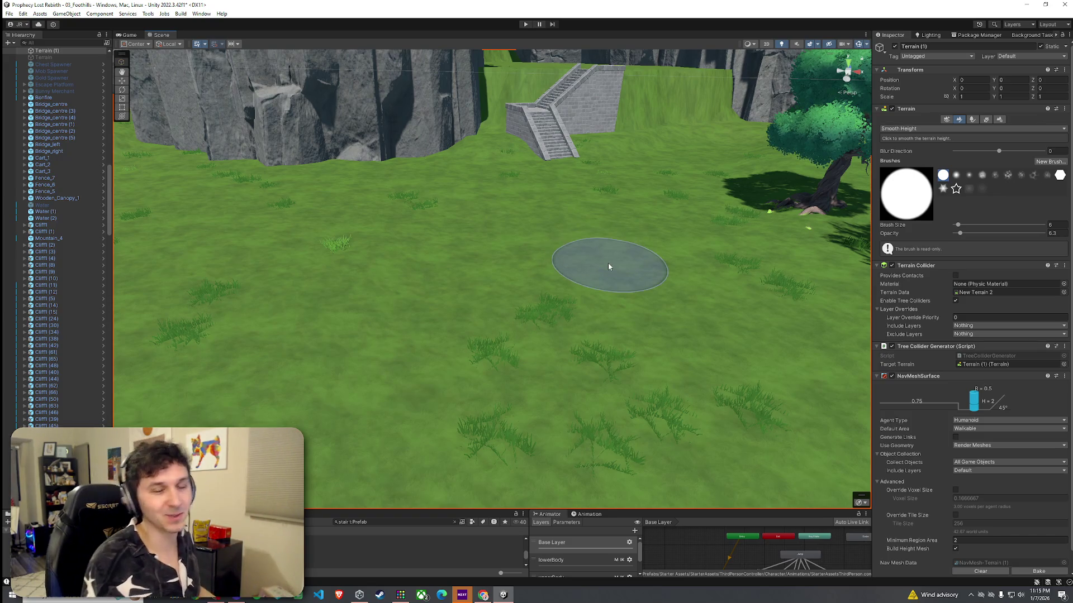
mouse_move(503, 210)
left_mouse_down()
mouse_move(518, 184)
mouse_move(458, 151)
mouse_move(502, 235)
mouse_move(503, 431)
left_mouse_up()
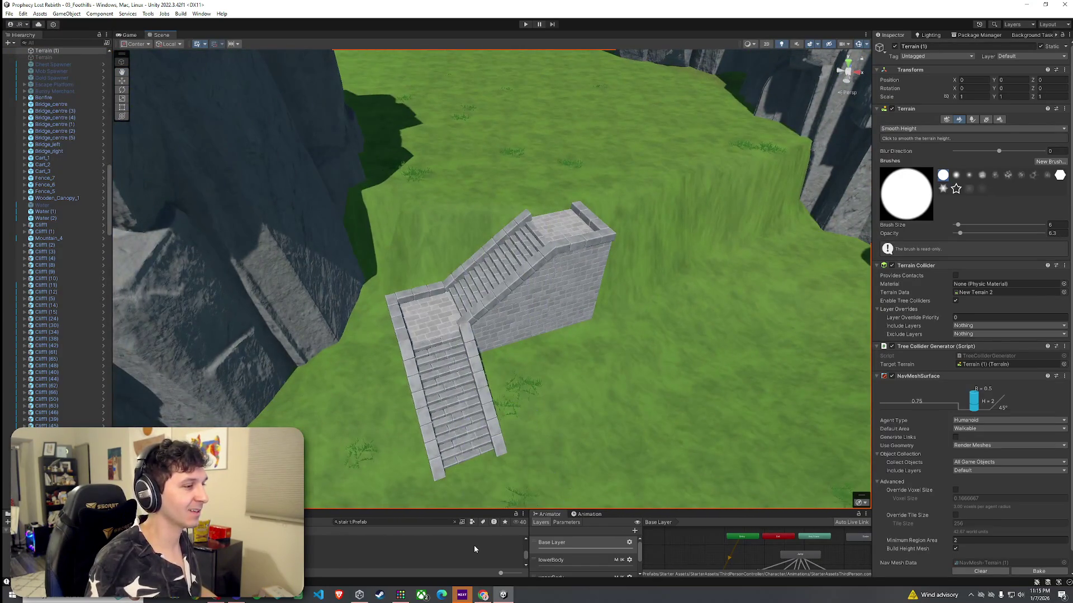
left_click(474, 546)
left_click(562, 313)
mouse_move(564, 311)
left_mouse_down()
mouse_move(563, 271)
mouse_move(567, 296)
left_mouse_up()
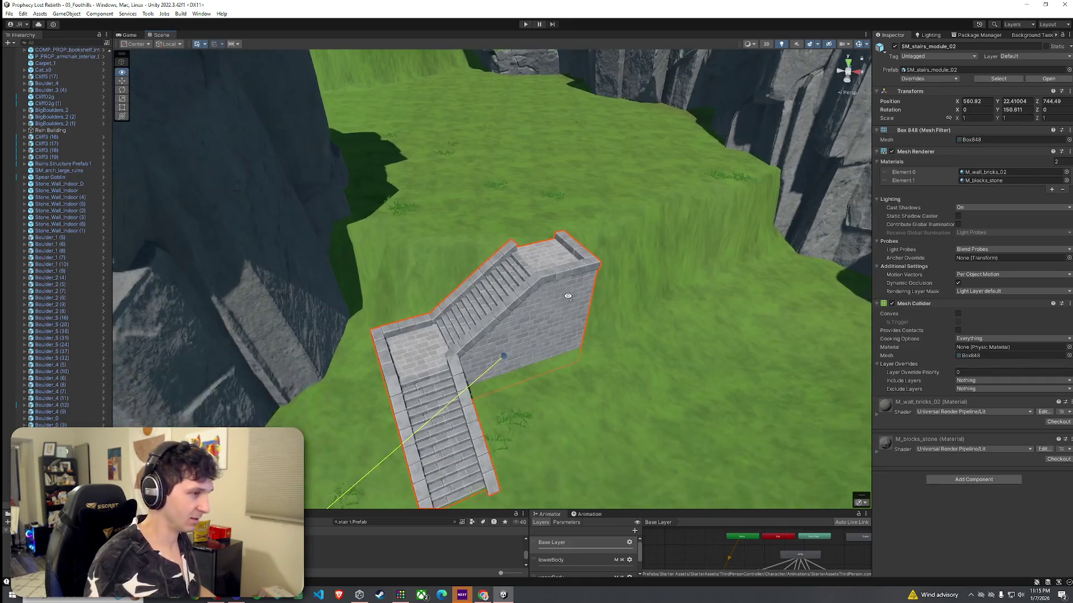
Duplicate the stairs and place the copy up the slope at 559.85, 30.36, 767.71, rotated 234.57
key("ctrl+d")
mouse_move(503, 378)
left_mouse_down()
mouse_move(539, 313)
mouse_move(569, 151)
mouse_move(525, 111)
mouse_move(518, 83)
mouse_move(503, 185)
mouse_move(411, 224)
left_mouse_up()
scroll(491, 195, "down", 3)
key("e")
left_click_drag(469, 187, 473, 163)
scroll(440, 114, "up", 10)
mouse_move(441, 114)
left_mouse_down()
mouse_move(478, 132)
mouse_move(472, 105)
mouse_move(663, 104)
mouse_move(707, 85)
left_mouse_up()
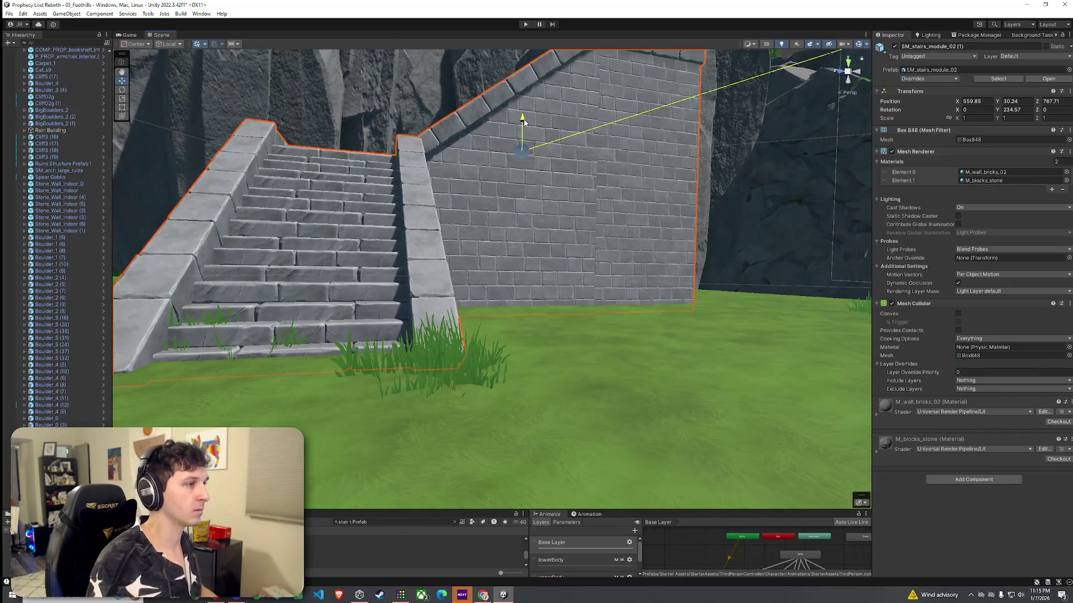
mouse_move(523, 122)
left_mouse_down()
mouse_move(520, 168)
mouse_move(452, 151)
mouse_move(234, 282)
mouse_move(739, 162)
left_mouse_up()
left_click(670, 220)
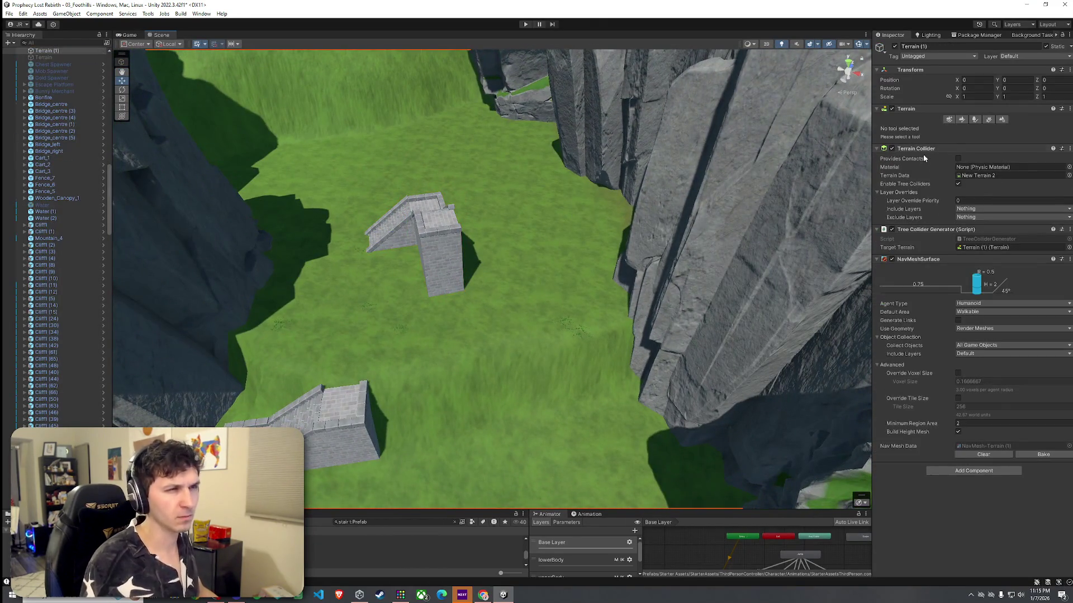
With Set Height, sample the mound and flatten it into a flat-topped ridge beside the stairs
left_click(962, 120)
left_click(922, 129)
left_click(906, 159)
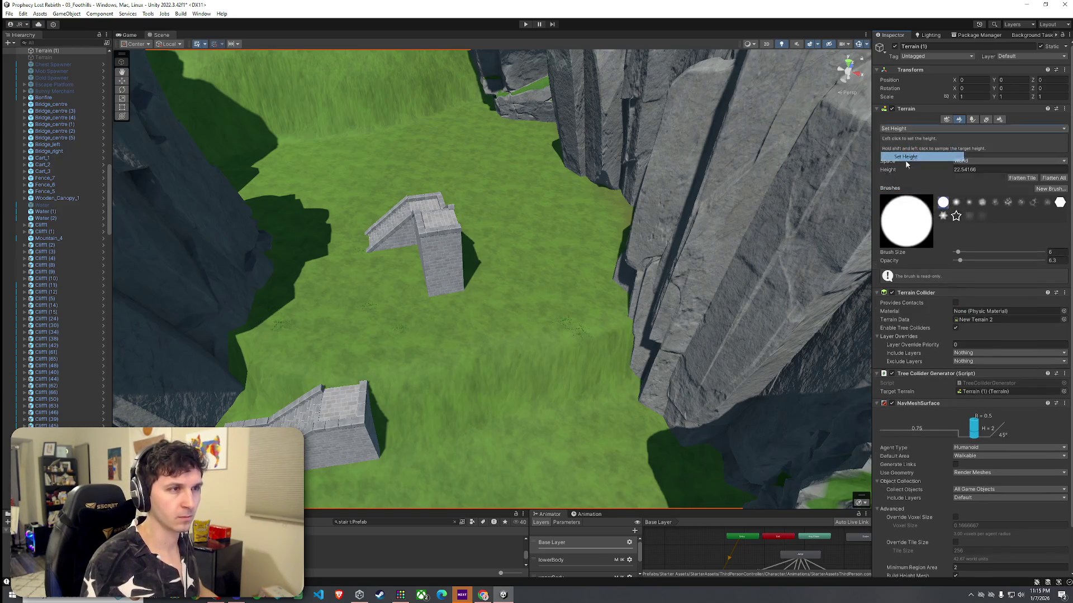
mouse_move(508, 167)
left_mouse_down()
mouse_move(469, 229)
mouse_move(479, 239)
mouse_move(441, 194)
mouse_move(465, 136)
left_mouse_up()
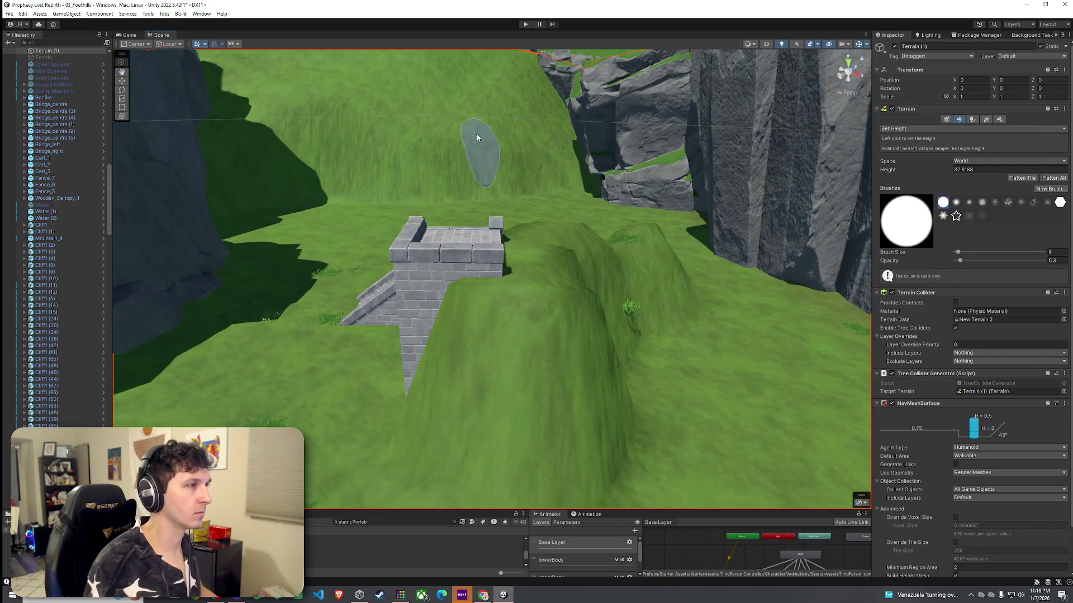
left_click(538, 257, "shift")
mouse_move(541, 257)
left_mouse_down("alt")
mouse_move(606, 275)
mouse_move(515, 239)
left_mouse_up("alt")
left_click(488, 214, "shift")
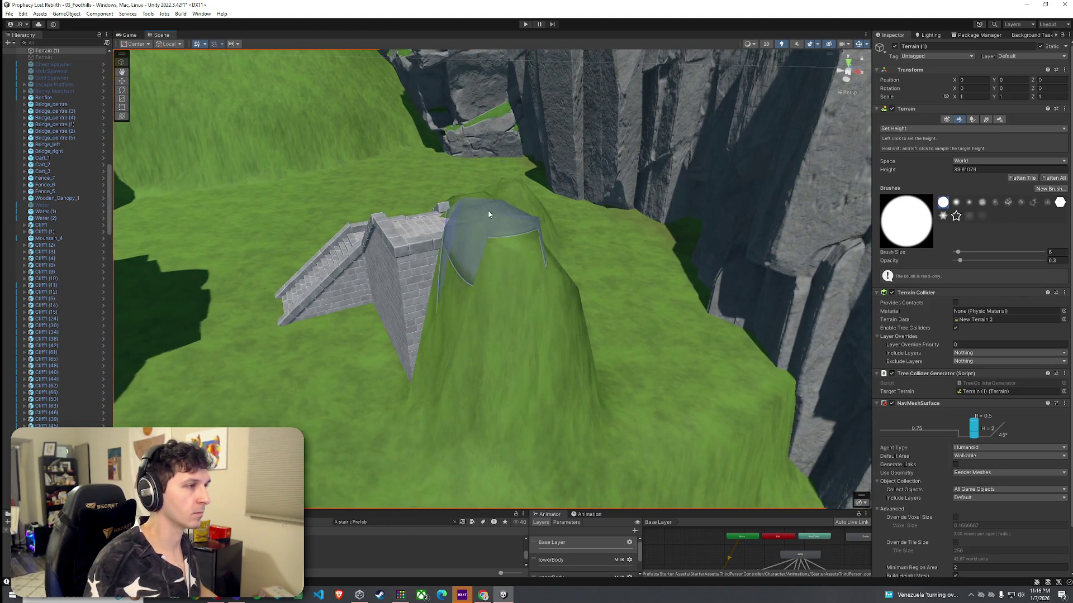
left_click(500, 266, "shift")
mouse_move(500, 266)
left_mouse_down()
mouse_move(508, 226)
mouse_move(554, 232)
left_mouse_up()
left_click_drag(556, 232, 571, 234)
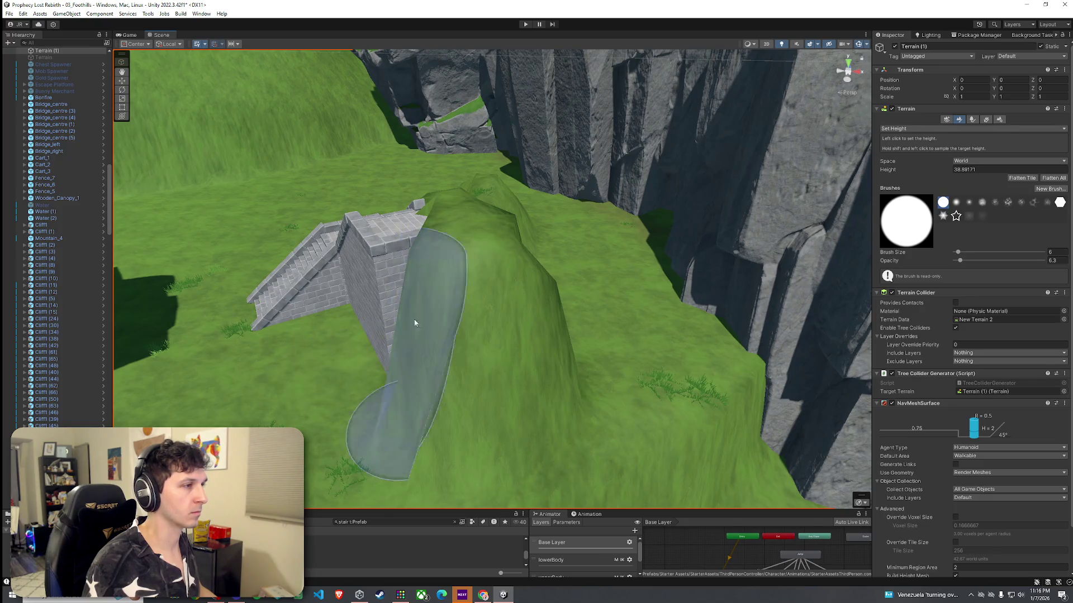
left_click_drag(412, 321, 587, 275)
key("ctrl+z")
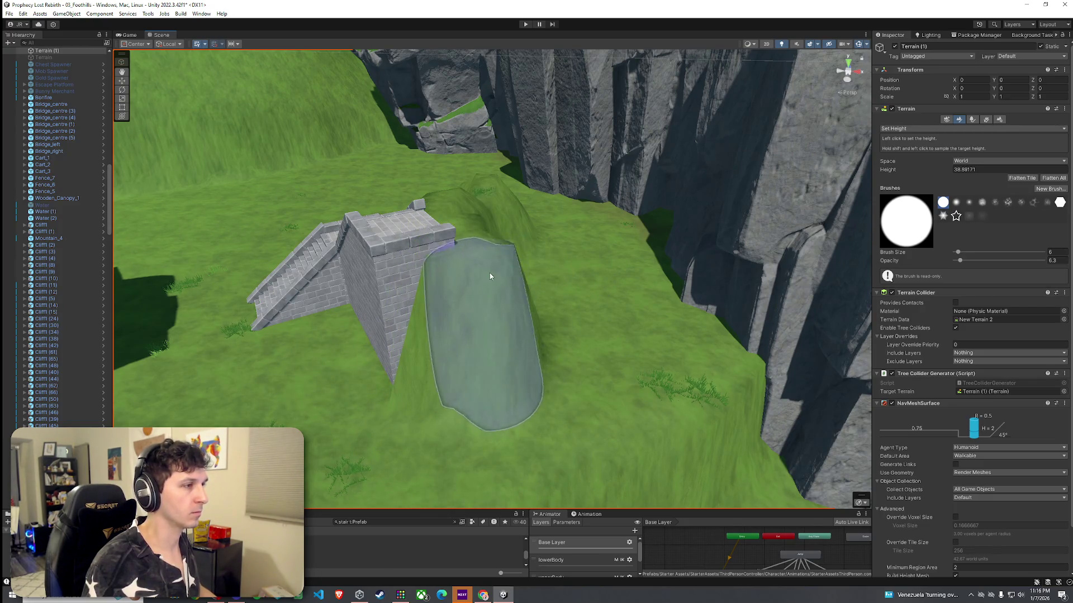
Resample the hill height and extend the flat plateau leftward across the hill
left_click(917, 167)
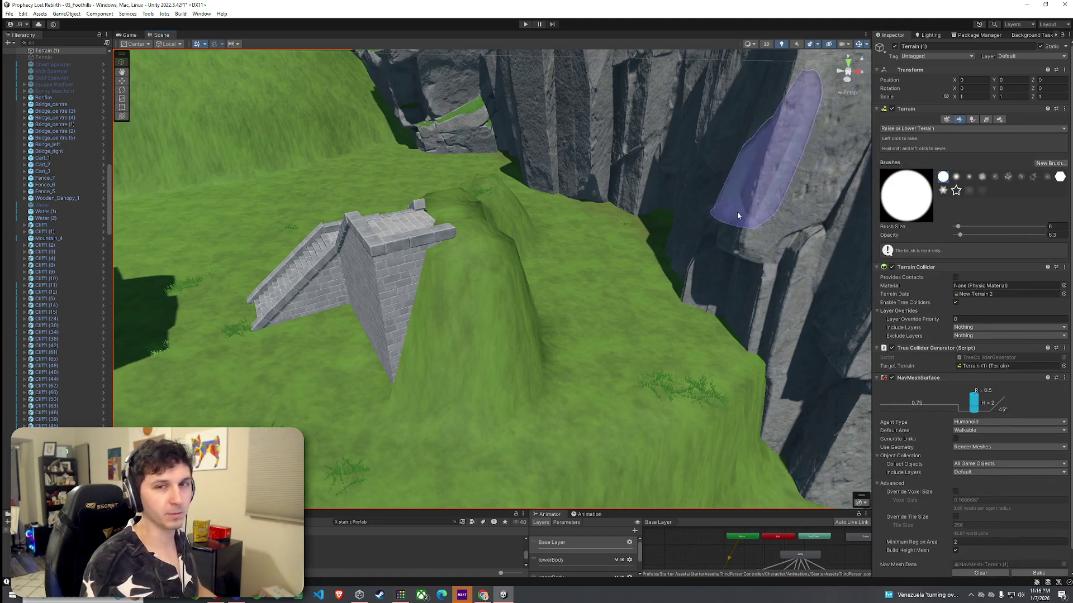
left_click_drag(595, 223, 386, 226)
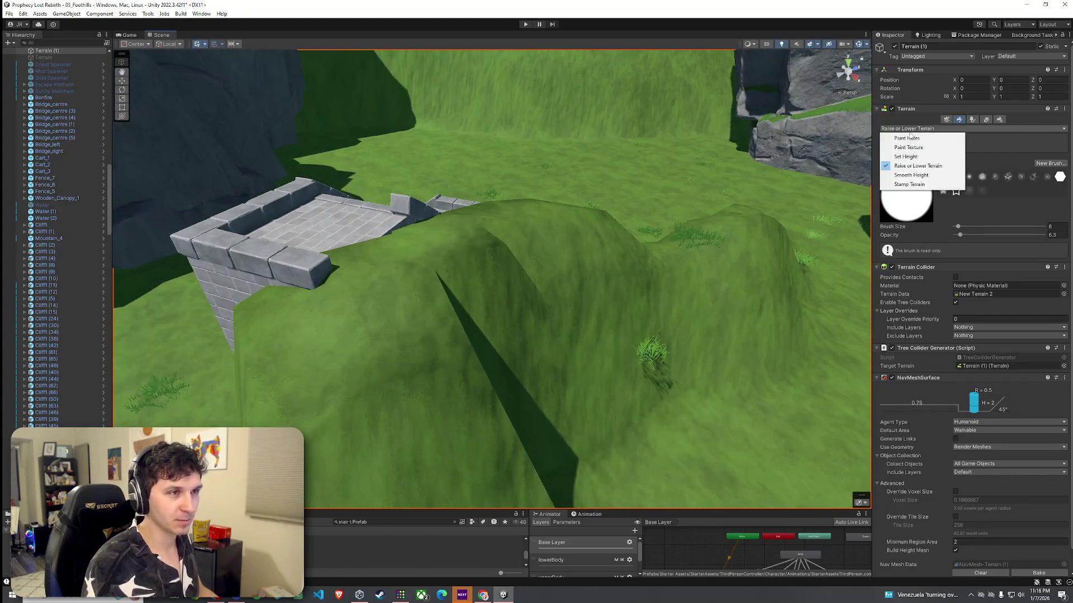
left_click(906, 157)
left_click(467, 266, "shift")
left_click_drag(467, 266, 455, 232)
mouse_move(357, 242)
left_mouse_down()
mouse_move(438, 271)
mouse_move(730, 270)
mouse_move(725, 290)
mouse_move(580, 275)
mouse_move(447, 289)
left_mouse_up()
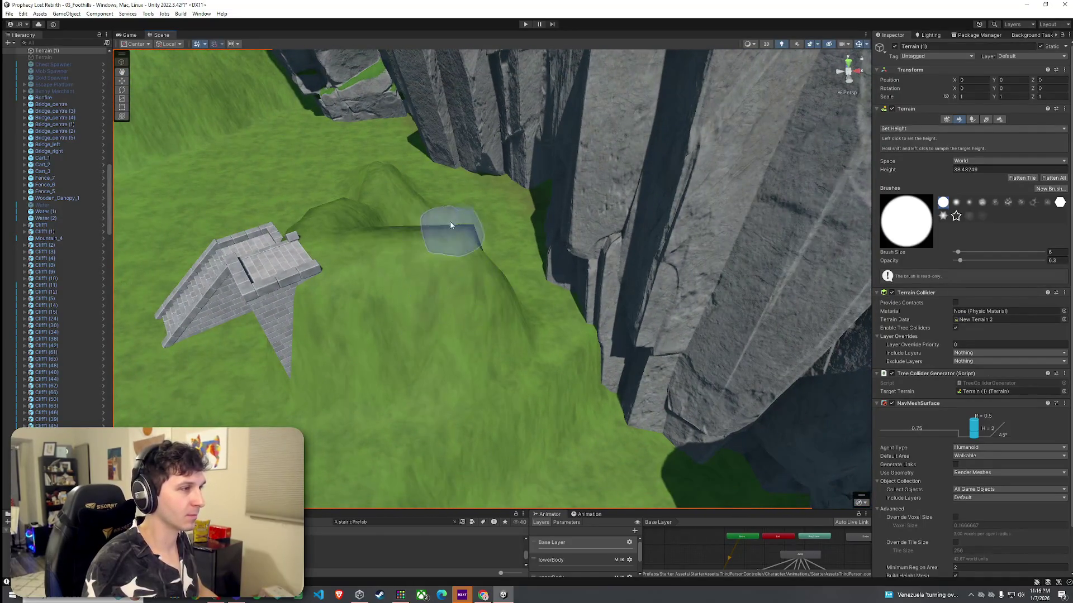
mouse_move(462, 210)
left_mouse_down()
mouse_move(594, 229)
mouse_move(491, 204)
left_mouse_up()
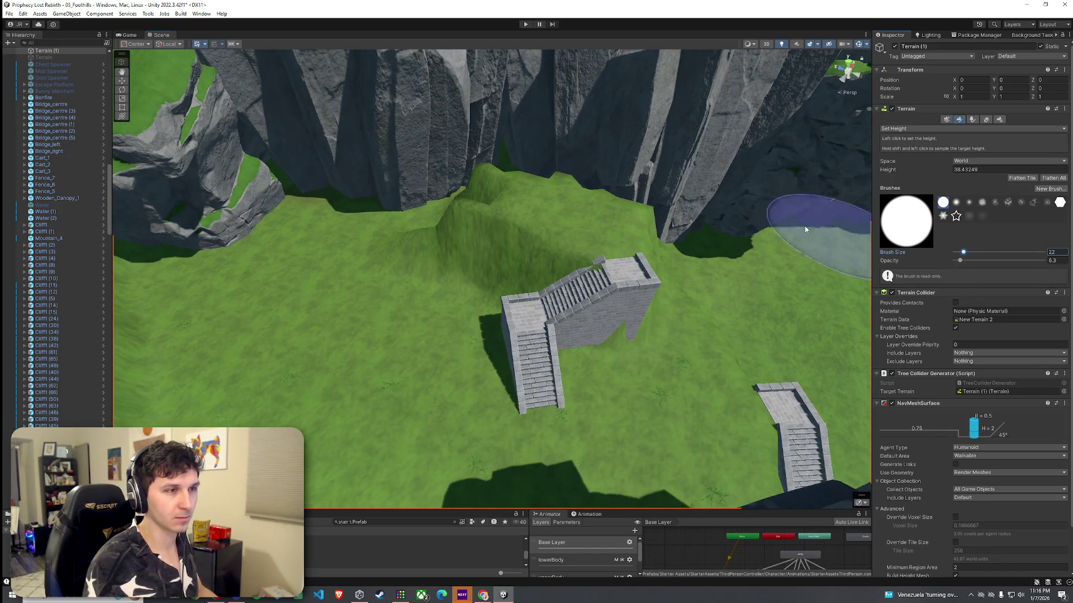
mouse_move(513, 172)
left_mouse_down()
mouse_move(520, 133)
mouse_move(360, 180)
mouse_move(233, 188)
mouse_move(314, 184)
mouse_move(524, 209)
left_mouse_up()
Level a diagonal strip and fill the pit beside the stairs, reducing brush size from 12 to 10
mouse_move(445, 199)
left_mouse_down()
mouse_move(455, 192)
mouse_move(642, 242)
mouse_move(558, 256)
mouse_move(462, 246)
mouse_move(443, 187)
mouse_move(462, 160)
mouse_move(495, 191)
mouse_move(469, 149)
mouse_move(578, 165)
mouse_move(532, 201)
mouse_move(458, 185)
mouse_move(446, 169)
mouse_move(368, 194)
mouse_move(341, 223)
mouse_move(311, 201)
mouse_move(228, 237)
mouse_move(471, 283)
left_mouse_up()
mouse_move(546, 292)
left_mouse_down()
mouse_move(572, 192)
mouse_move(597, 169)
mouse_move(663, 150)
mouse_move(577, 119)
left_mouse_up()
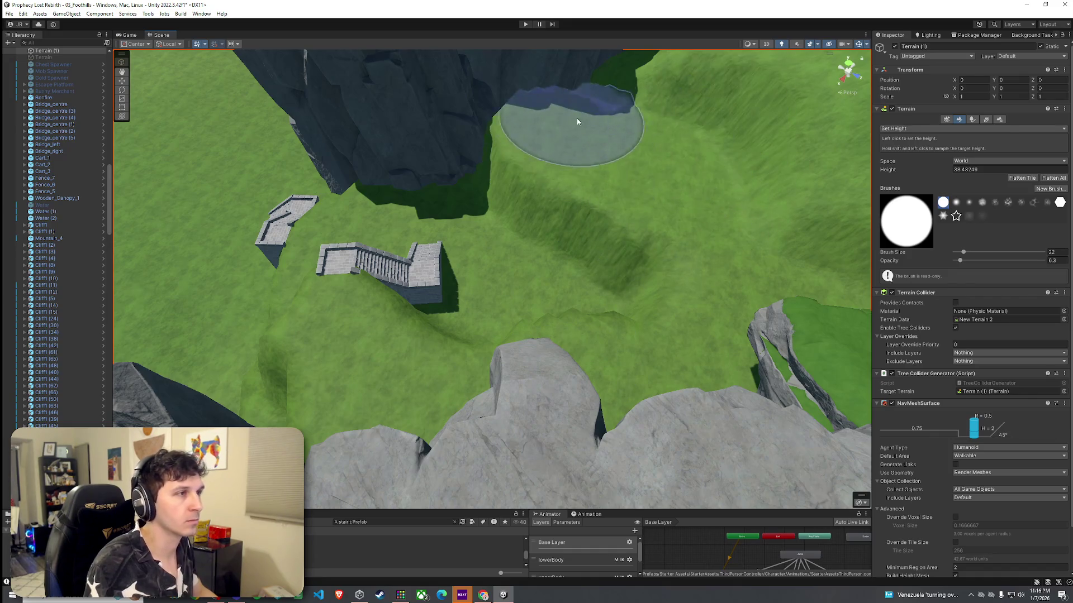
mouse_move(549, 180)
left_mouse_down()
mouse_move(561, 213)
mouse_move(659, 156)
mouse_move(870, 92)
mouse_move(782, 140)
mouse_move(700, 255)
left_mouse_up()
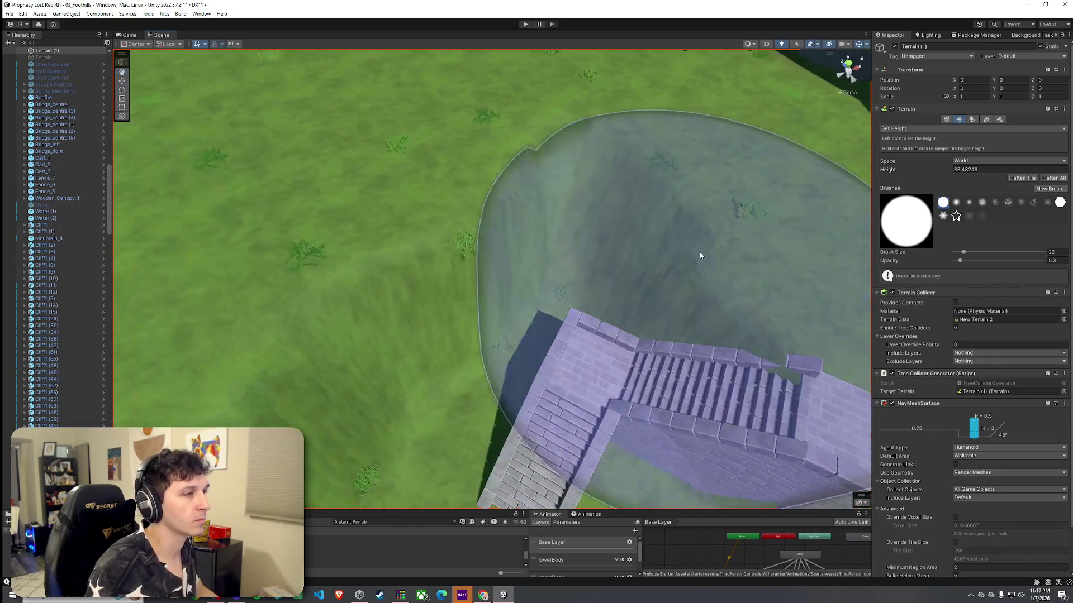
scroll(661, 268, "down", 2)
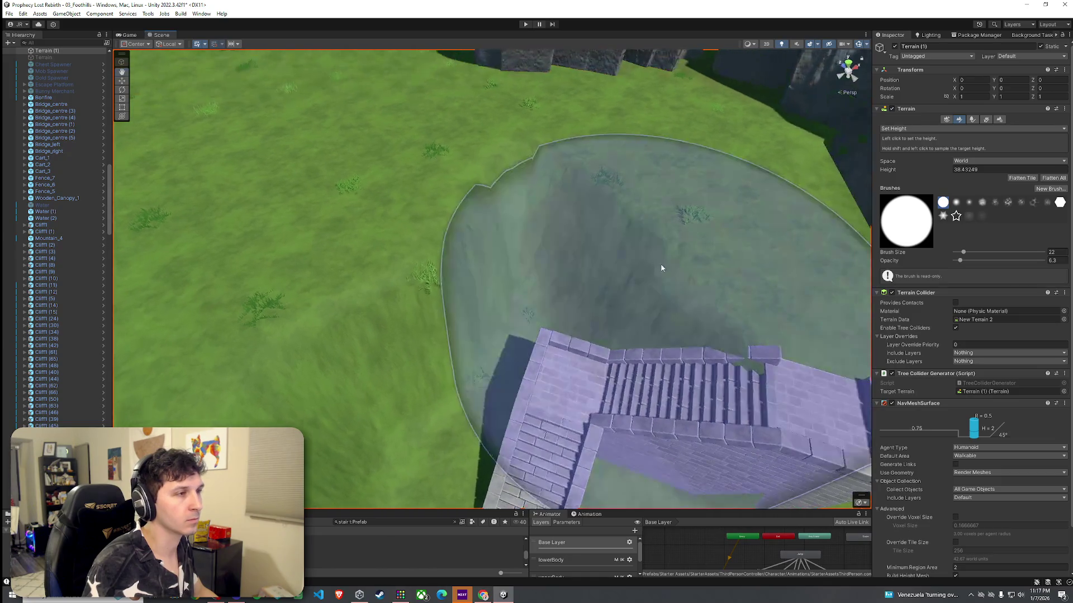
mouse_move(586, 140)
left_mouse_down()
mouse_move(598, 163)
mouse_move(560, 151)
mouse_move(668, 189)
mouse_move(499, 182)
mouse_move(503, 198)
mouse_move(564, 230)
left_mouse_up()
left_click_drag(962, 255, 960, 255)
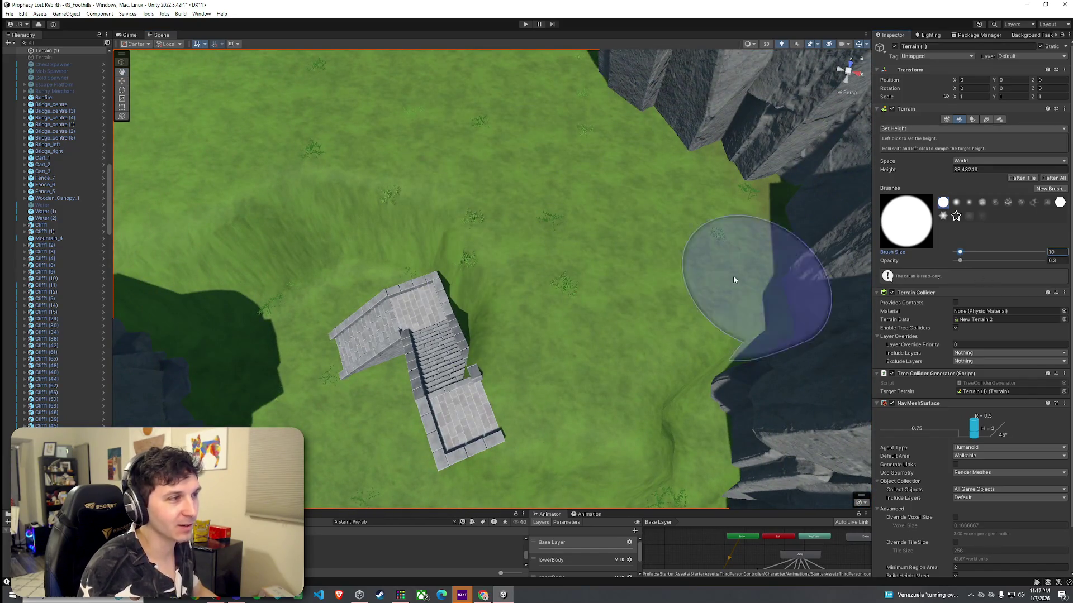
left_click_drag(428, 192, 592, 279)
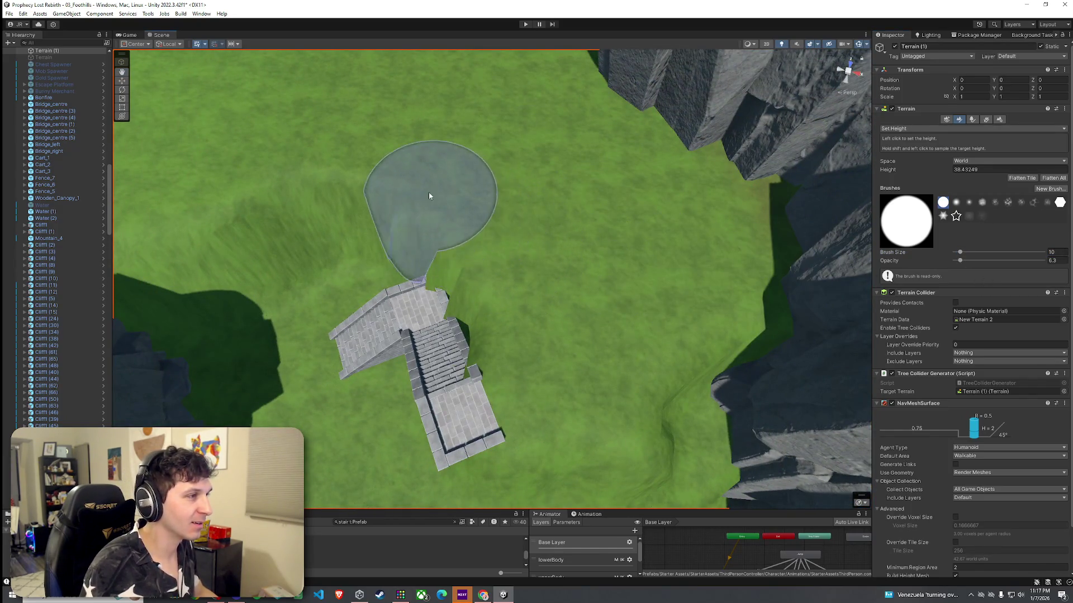
left_click(927, 129)
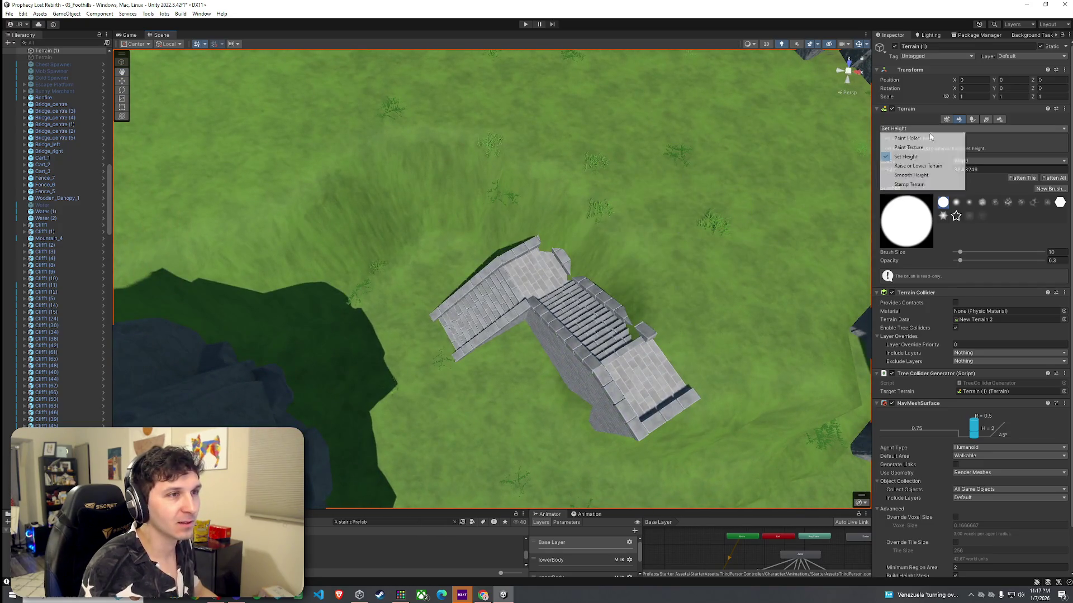
Smooth the slopes around the staircases with Smooth Height, save the scene, then return to Set Height
left_click(916, 175)
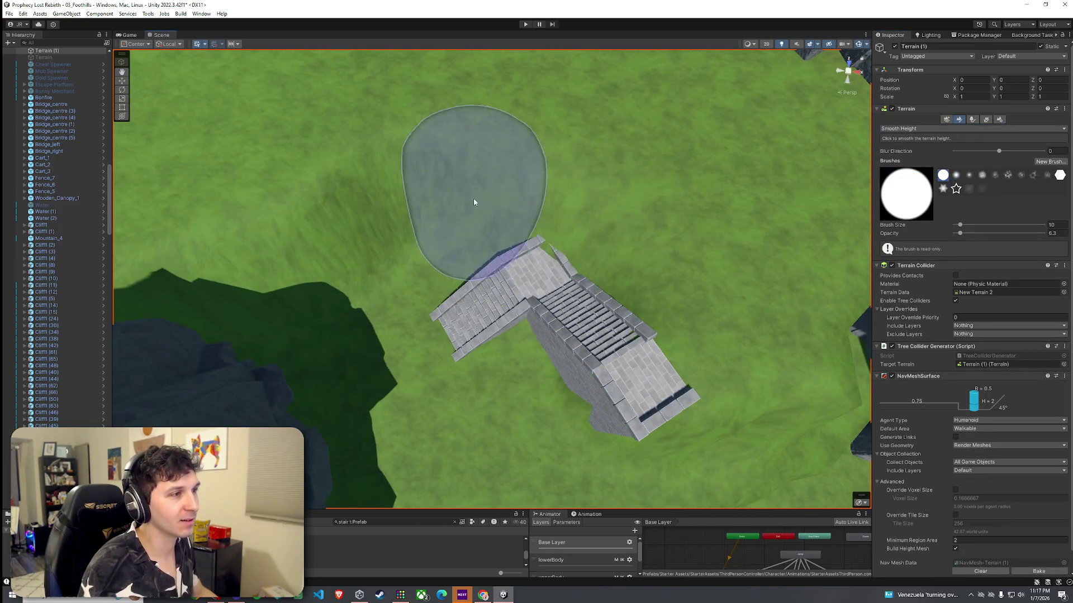
mouse_move(537, 270)
left_mouse_down()
mouse_move(531, 313)
mouse_move(833, 235)
mouse_move(618, 173)
mouse_move(618, 126)
mouse_move(605, 144)
mouse_move(660, 162)
mouse_move(664, 206)
mouse_move(516, 223)
mouse_move(511, 203)
left_mouse_up()
left_click(9, 14)
left_click(38, 54)
mouse_move(385, 207)
left_mouse_down()
mouse_move(469, 192)
mouse_move(627, 206)
mouse_move(553, 242)
left_mouse_up()
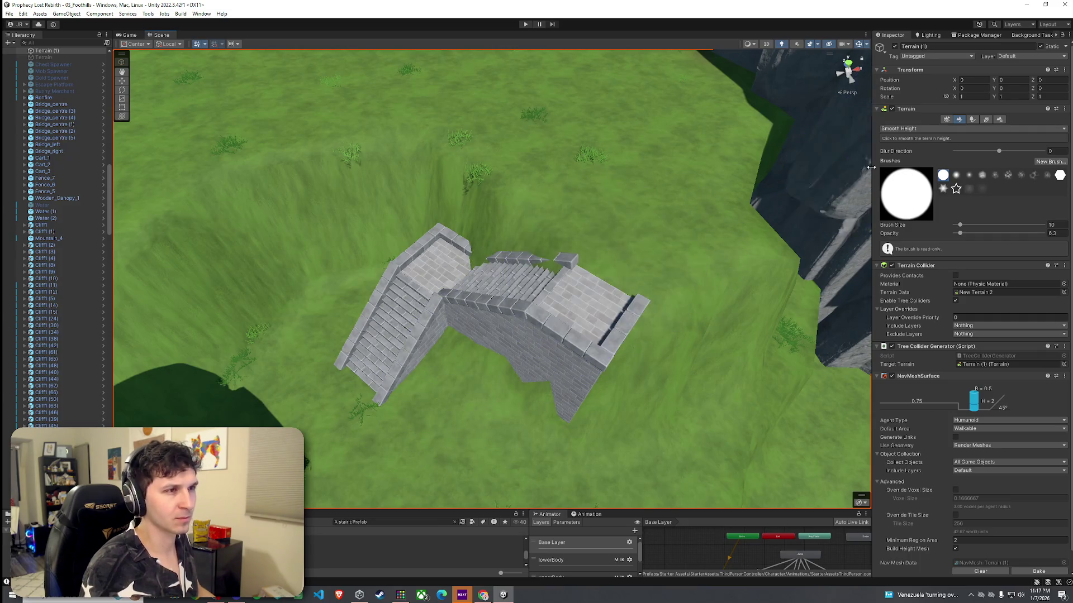
left_click(906, 157)
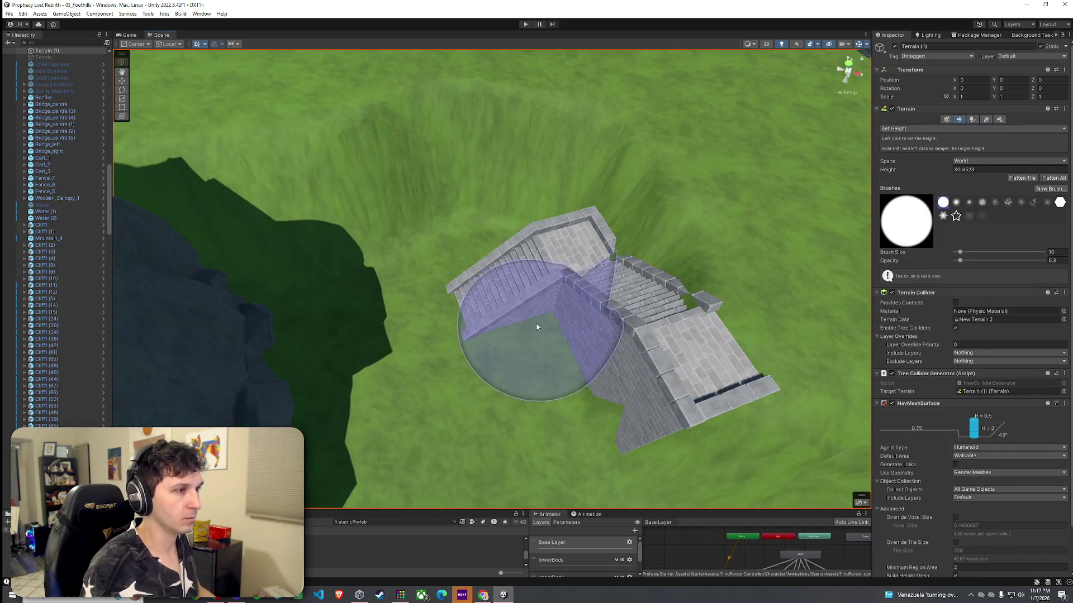
Zoom and orbit the view to inspect the stair edge beside the tower
scroll(545, 320, "up", 2)
scroll(538, 335, "down", 2)
scroll(556, 342, "up", 5)
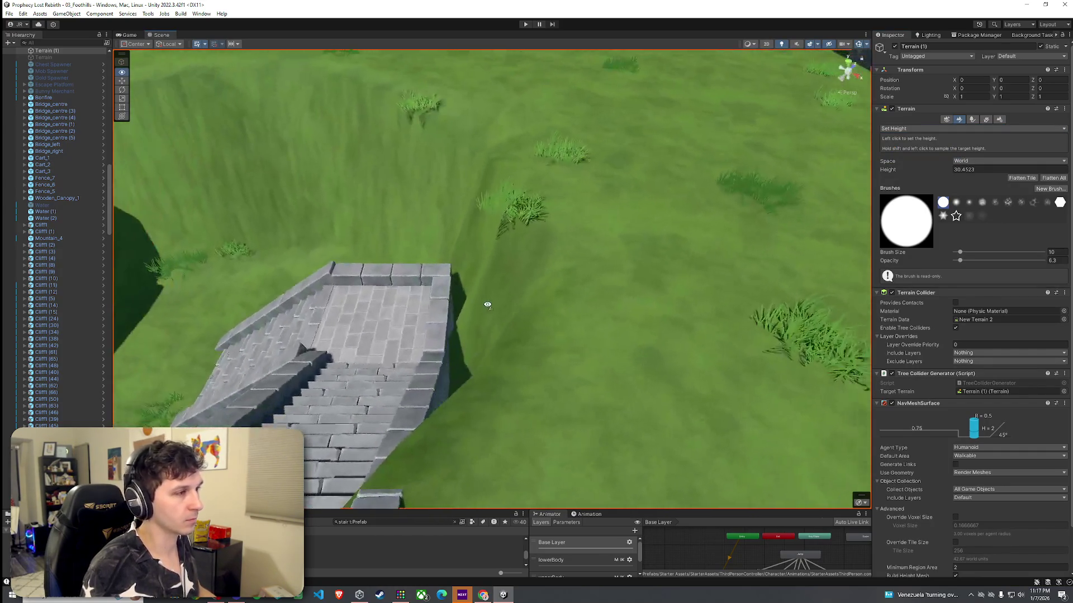
scroll(487, 305, "down", 2)
mouse_move(491, 304)
left_mouse_down("alt")
mouse_move(551, 348)
mouse_move(510, 307)
left_mouse_up("alt")
scroll(562, 315, "up", 3)
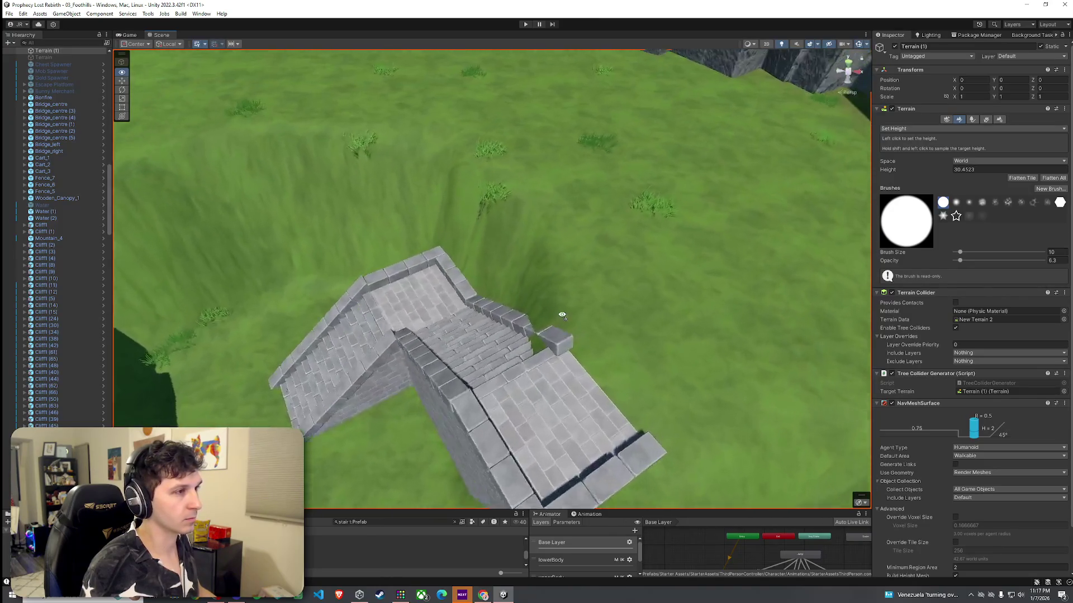
scroll(510, 306, "down", 3)
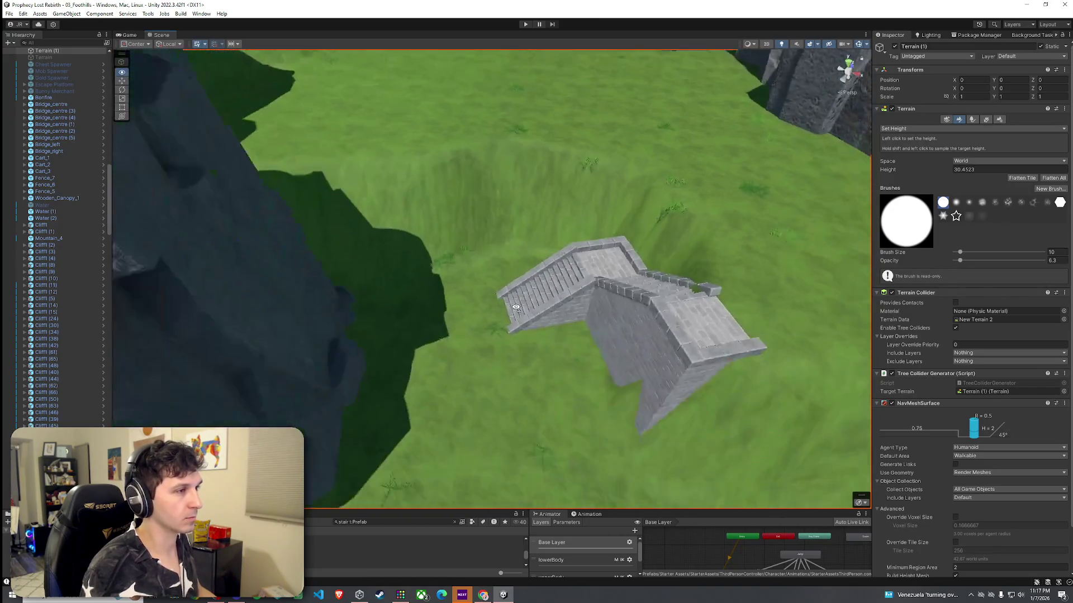
scroll(518, 316, "up", 2)
scroll(517, 316, "up", 2)
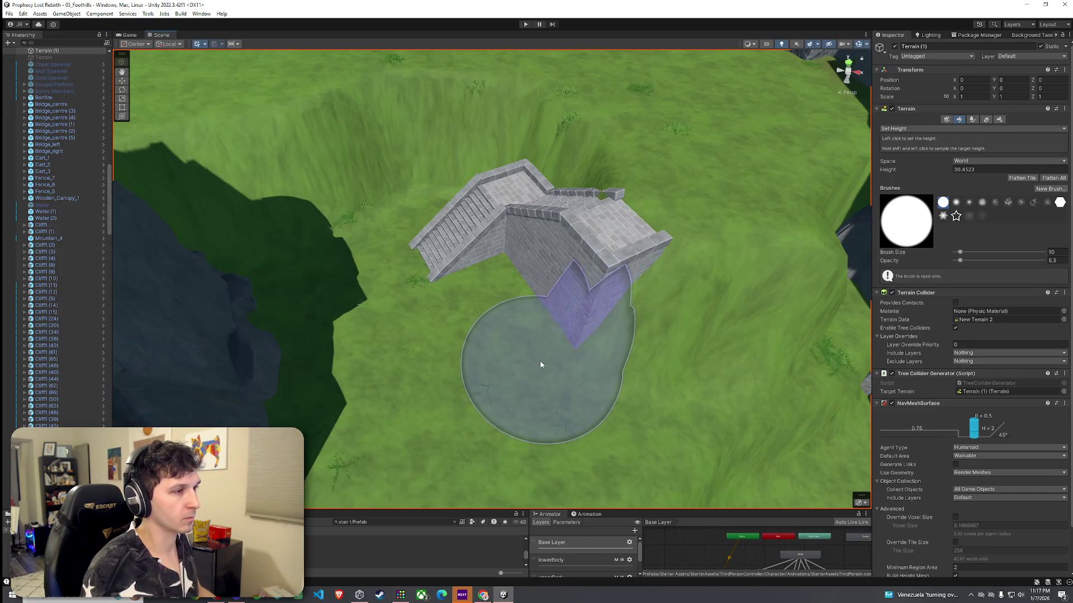
mouse_move(538, 364)
left_mouse_down("alt")
mouse_move(594, 335)
mouse_move(503, 312)
left_mouse_up("alt")
scroll(501, 328, "up", 5)
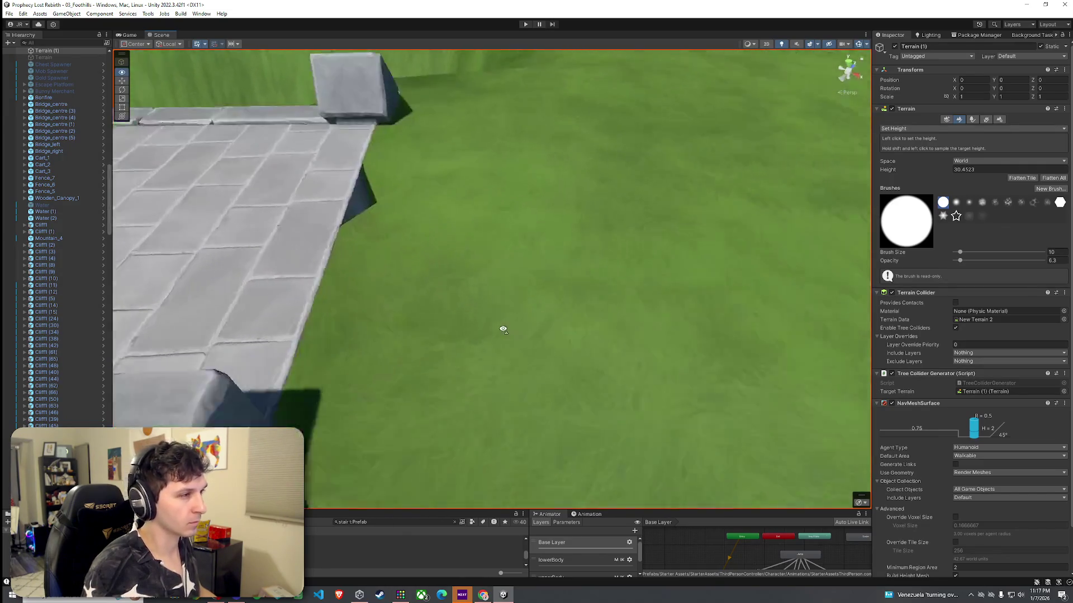
scroll(485, 322, "down", 8)
Reselect Set Height and sample a 28.43618 target height from the ground beside the stair tower
left_click(907, 129)
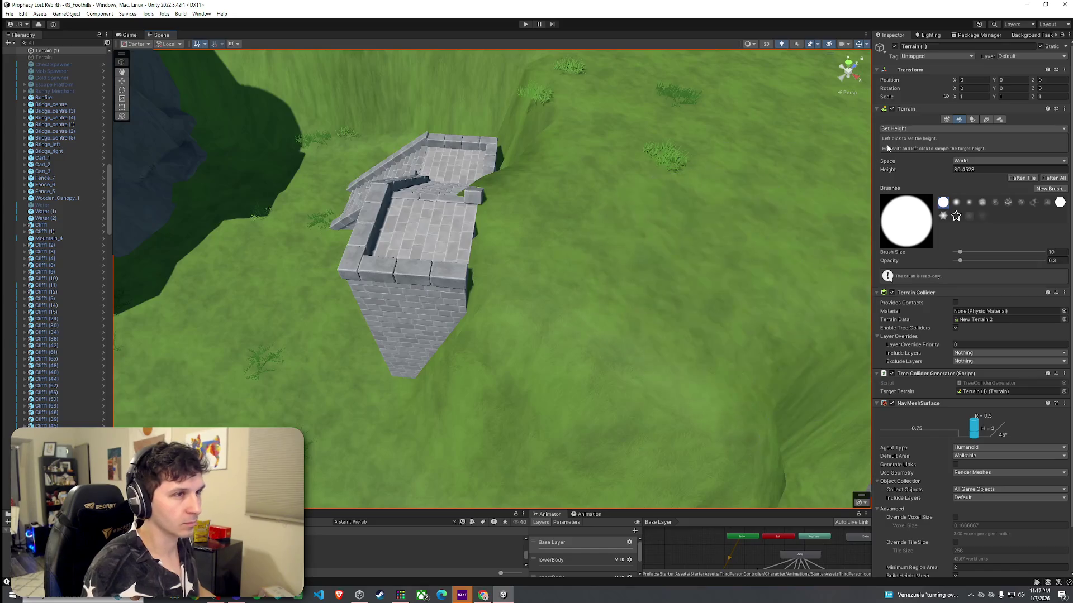
left_click(906, 148)
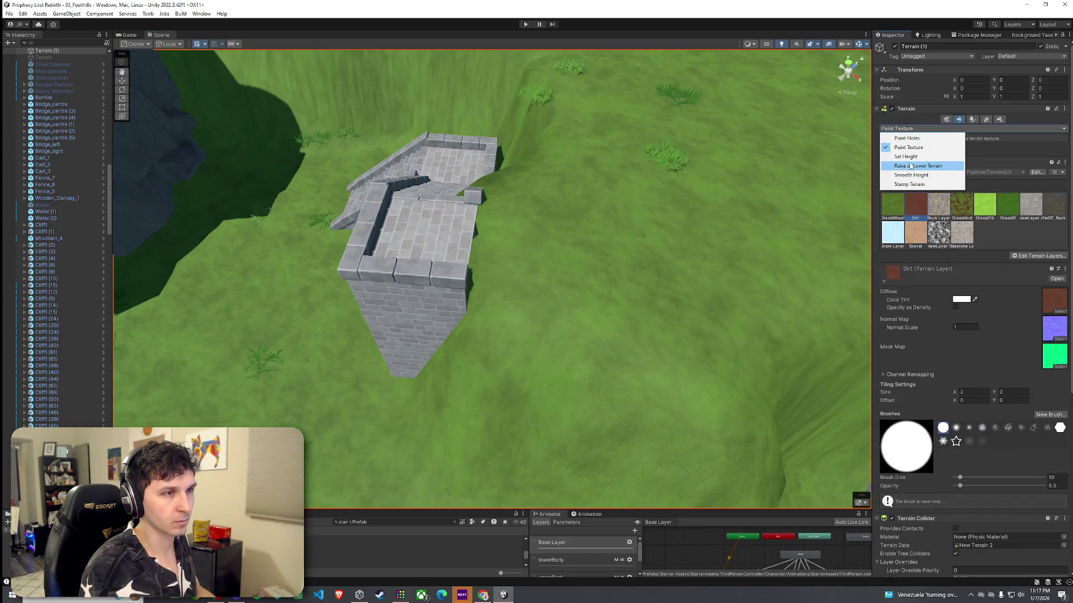
left_click(906, 156)
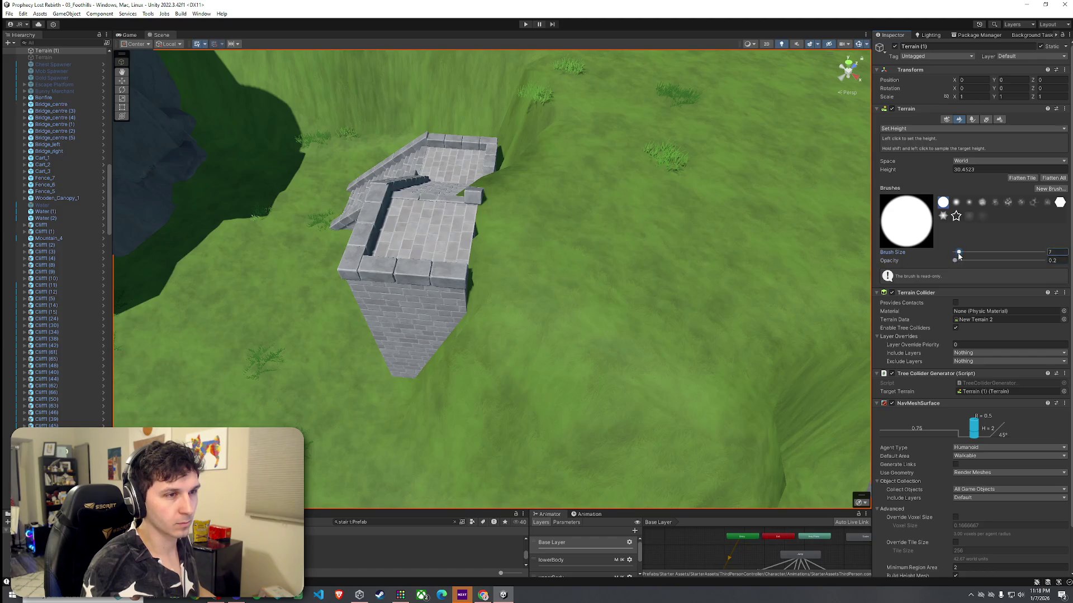
left_click(571, 236, "shift")
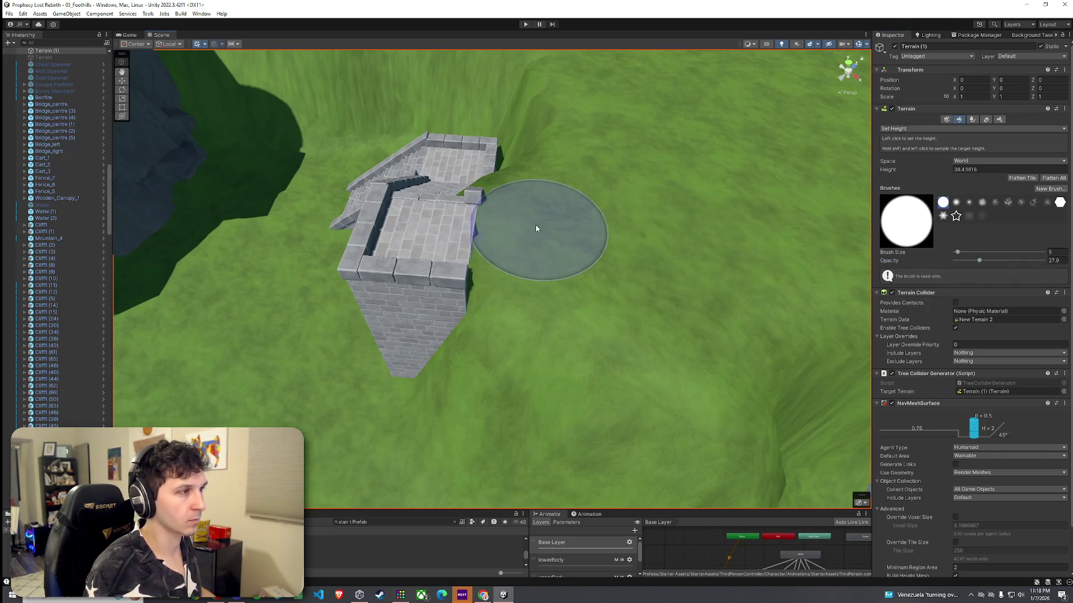
mouse_move(477, 242)
left_mouse_down()
mouse_move(673, 279)
mouse_move(697, 266)
mouse_move(630, 211)
mouse_move(634, 247)
mouse_move(644, 237)
left_mouse_up()
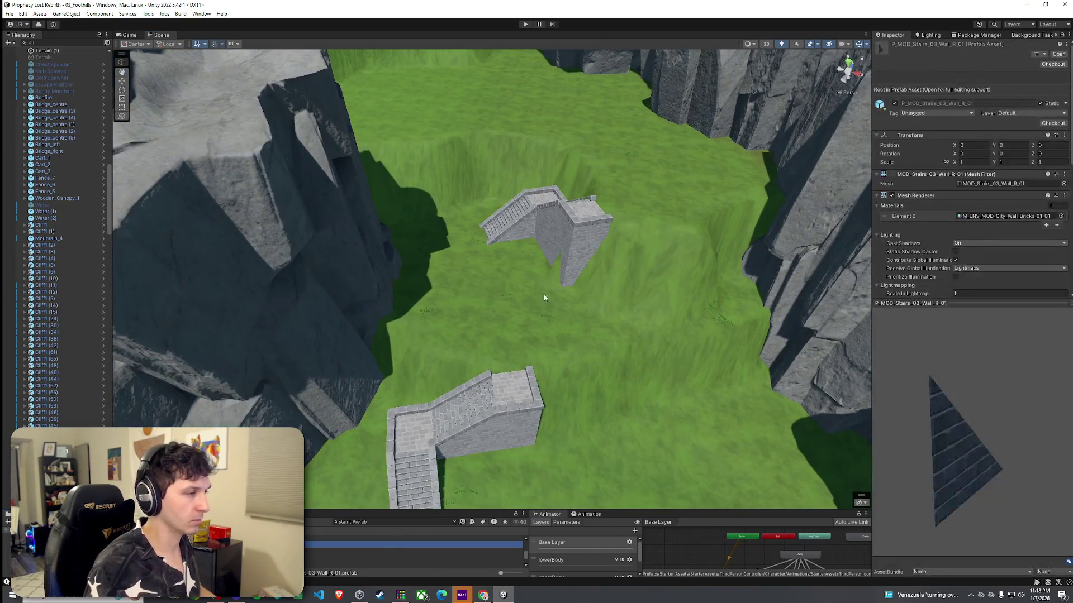
Duplicate the stair tower, move the copy up the slope, and mirror it on X
left_click(579, 267)
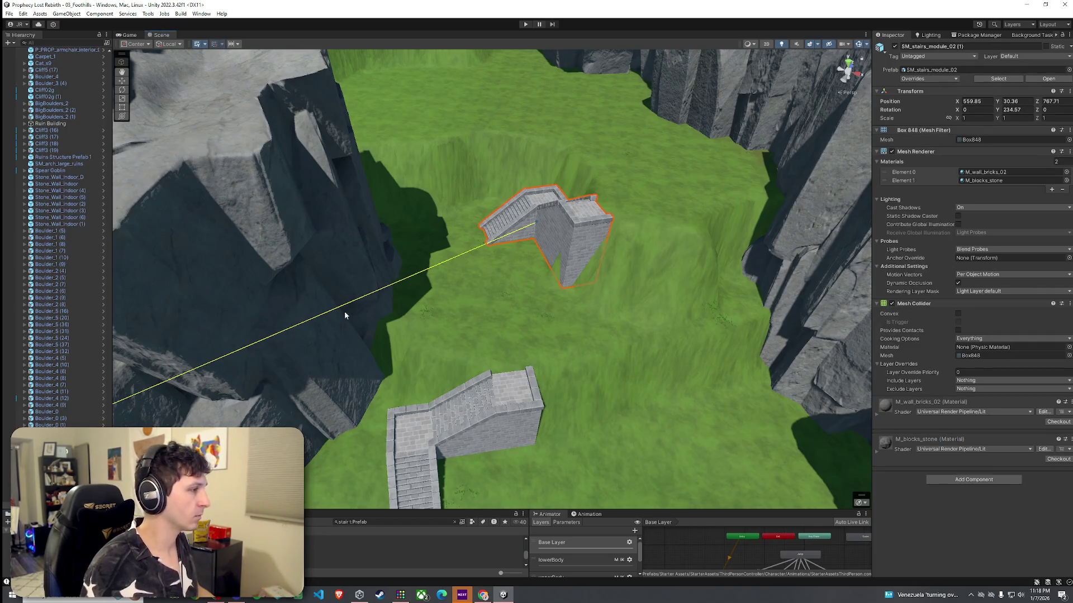
key("ctrl+d")
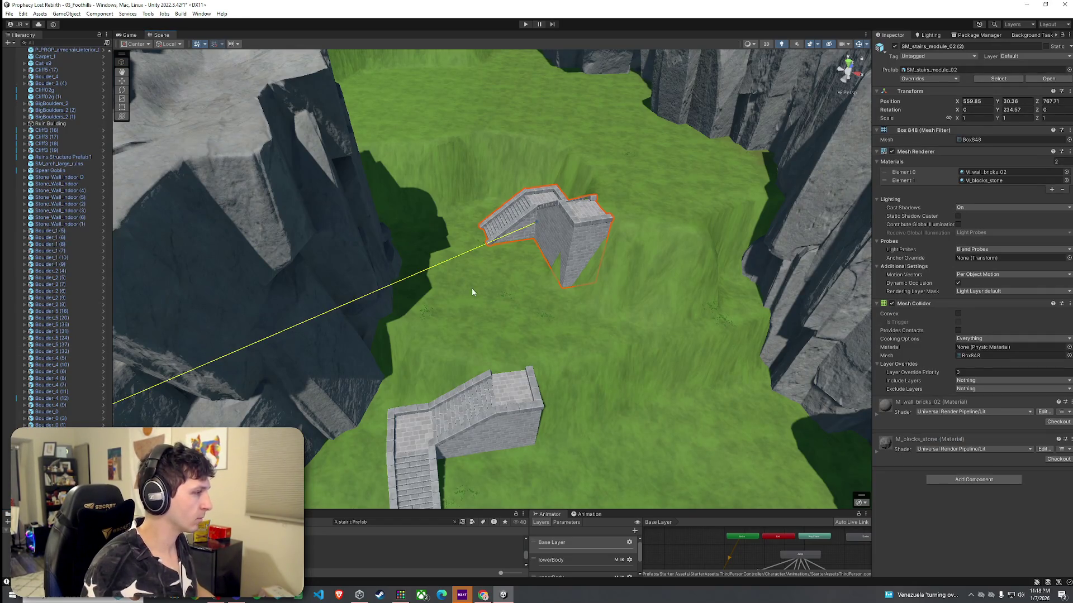
key("w")
left_click_drag(532, 205, 531, 148)
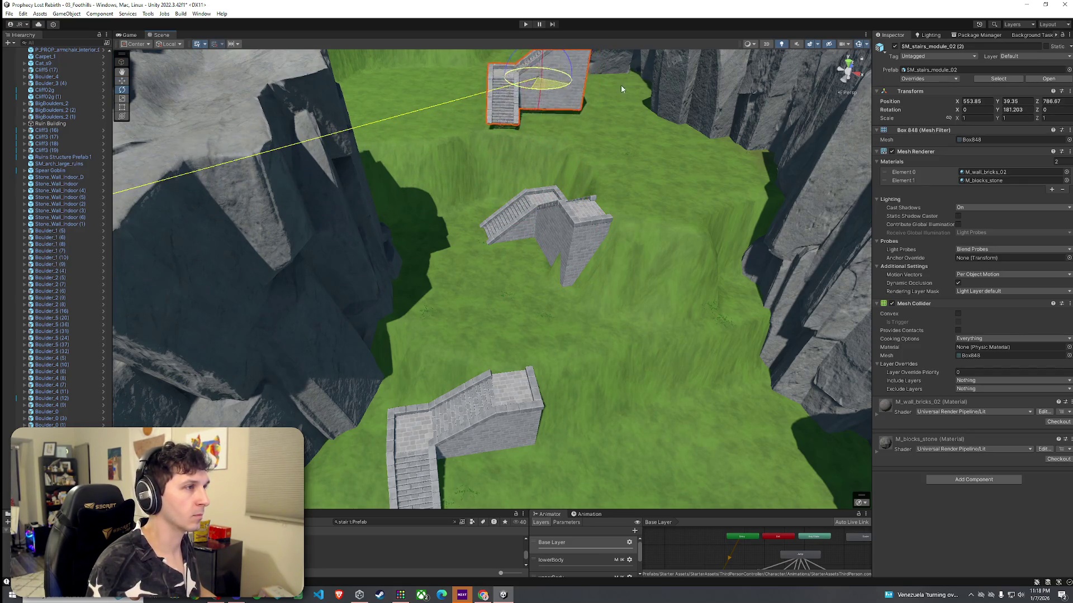
key("f")
key("r")
mouse_move(520, 223)
left_mouse_down()
mouse_move(587, 227)
mouse_move(407, 204)
mouse_move(532, 230)
left_mouse_up()
Zoom and pan over the mirrored copy, then switch to the rotate tool
scroll(561, 215, "up", 5)
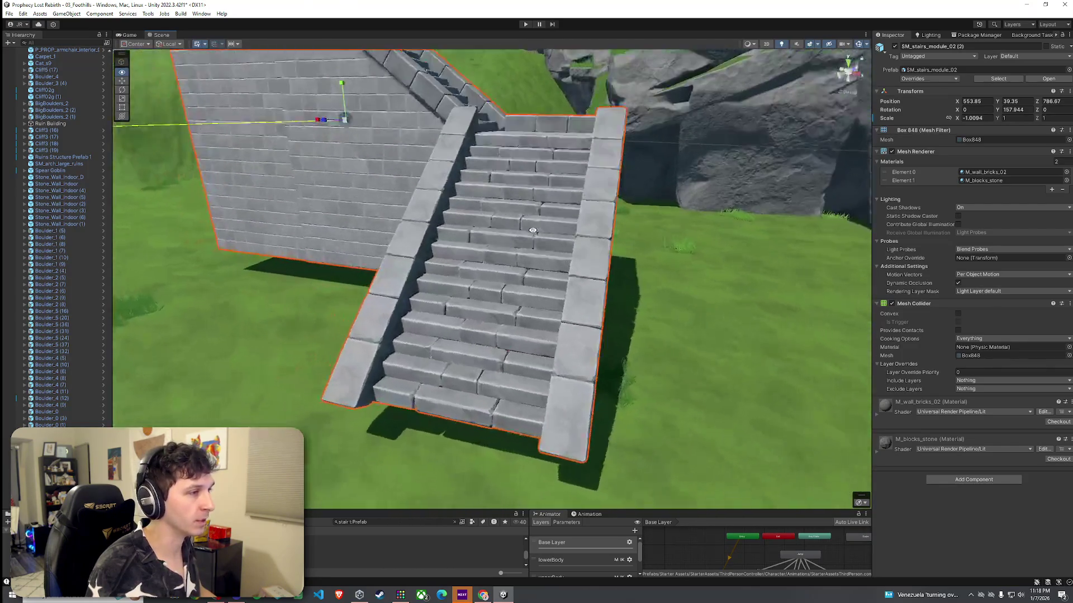
scroll(533, 231, "down", 10)
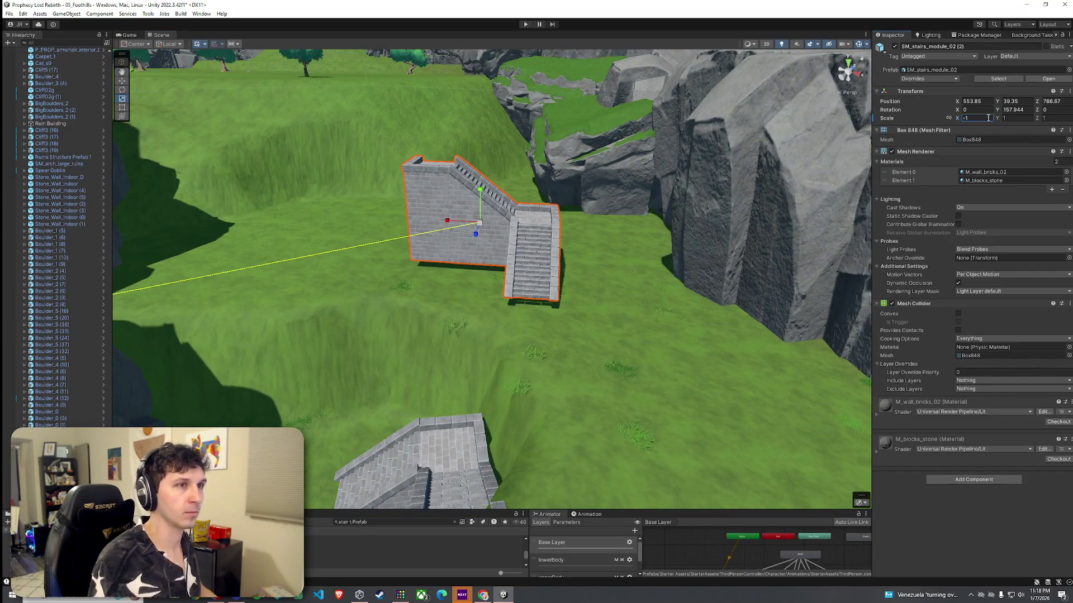
scroll(561, 264, "up", 10)
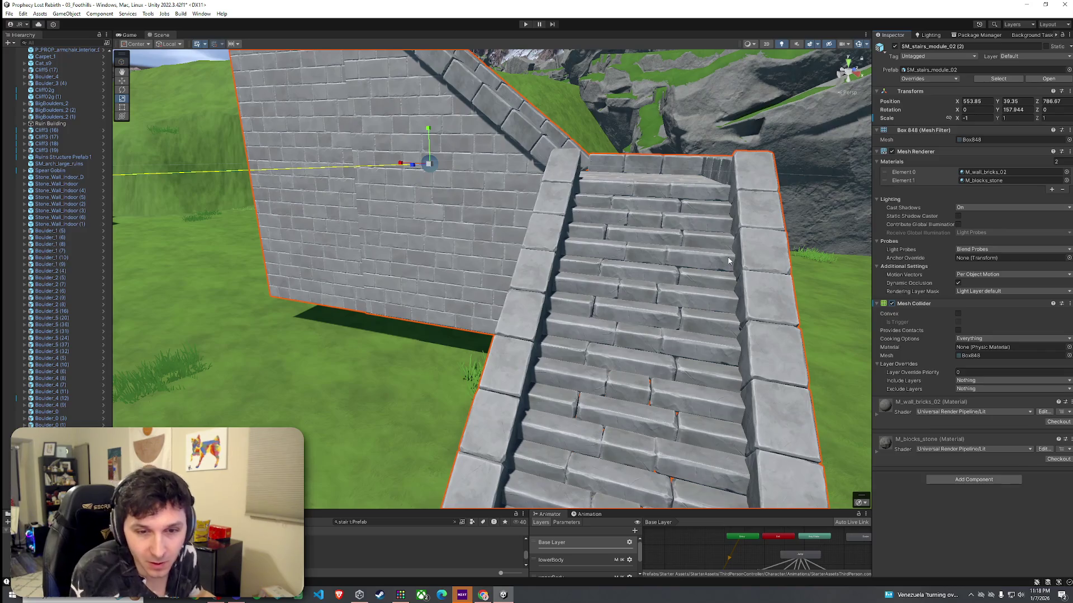
scroll(654, 261, "down", 5)
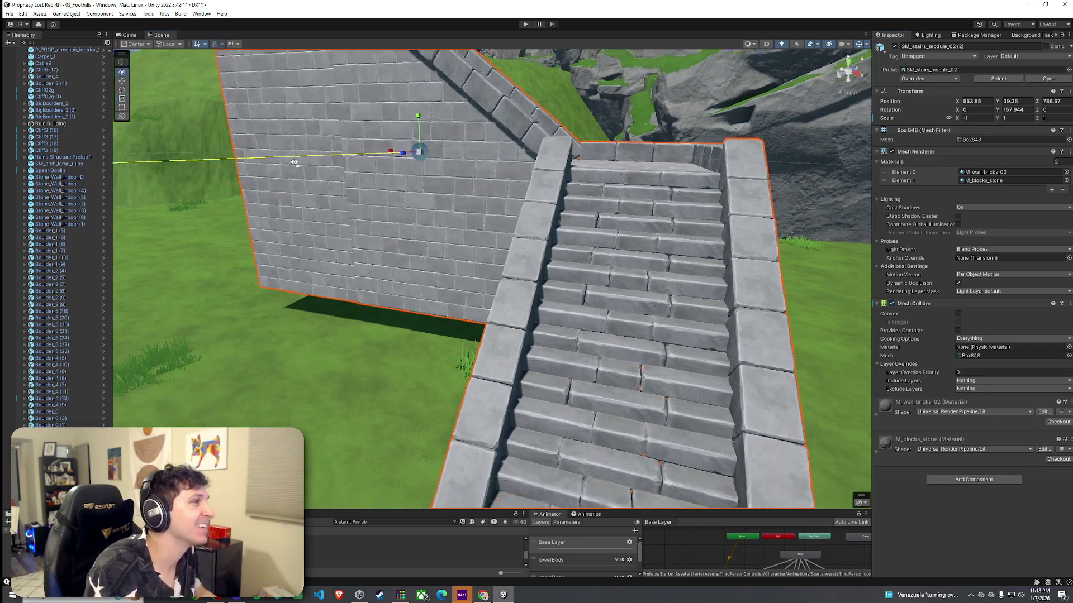
scroll(395, 197, "down", 6)
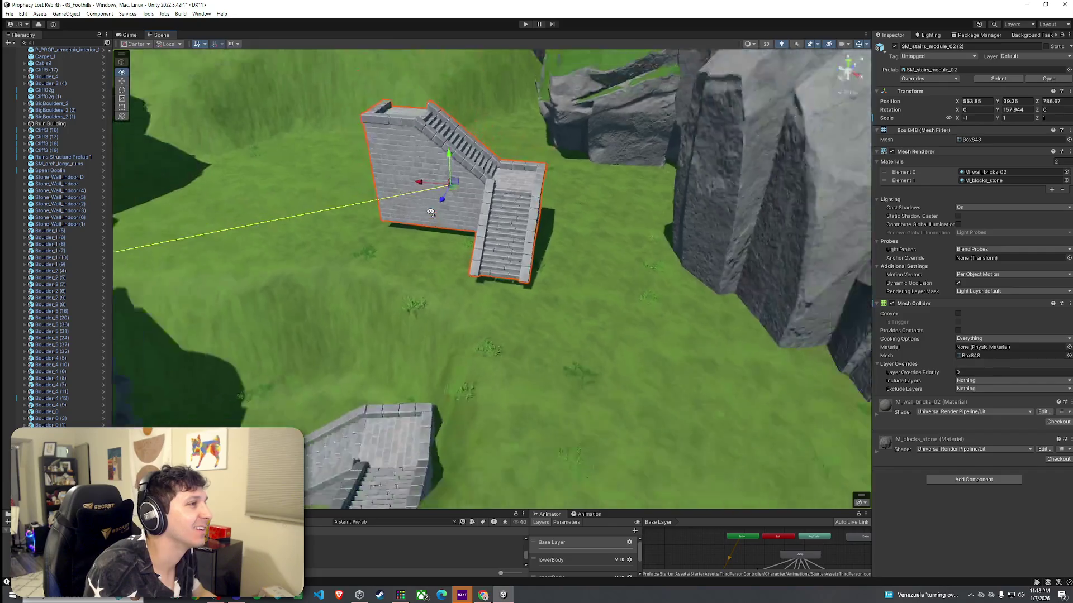
left_click(23, 13)
left_click(179, 80)
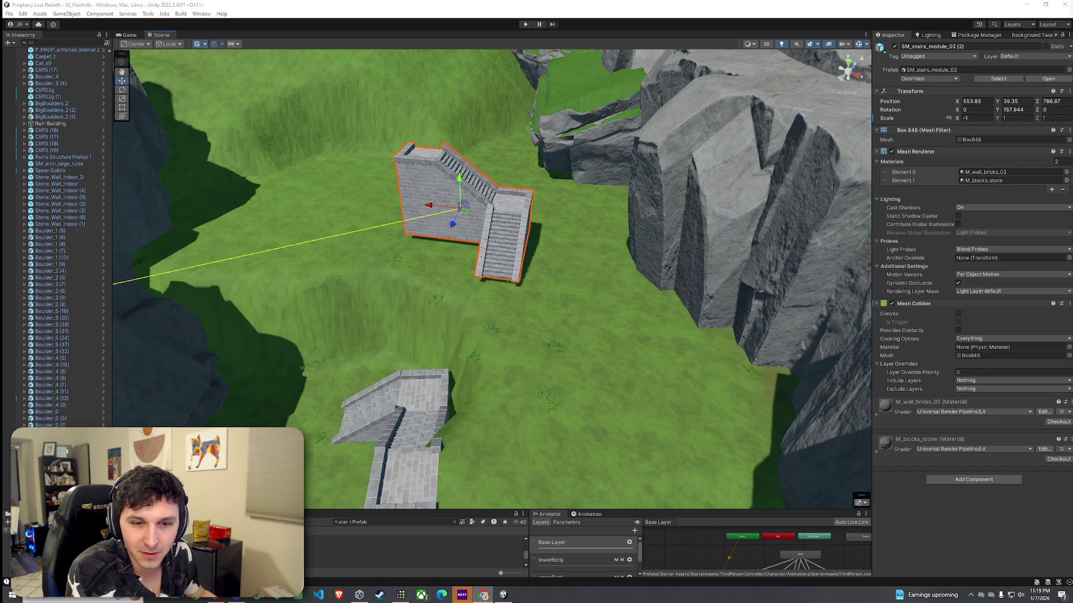
left_click(9, 13)
mouse_move(475, 182)
left_mouse_down()
mouse_move(471, 192)
mouse_move(510, 179)
mouse_move(554, 190)
mouse_move(514, 160)
mouse_move(204, 156)
mouse_move(221, 91)
mouse_move(772, 260)
left_mouse_up()
key("e")
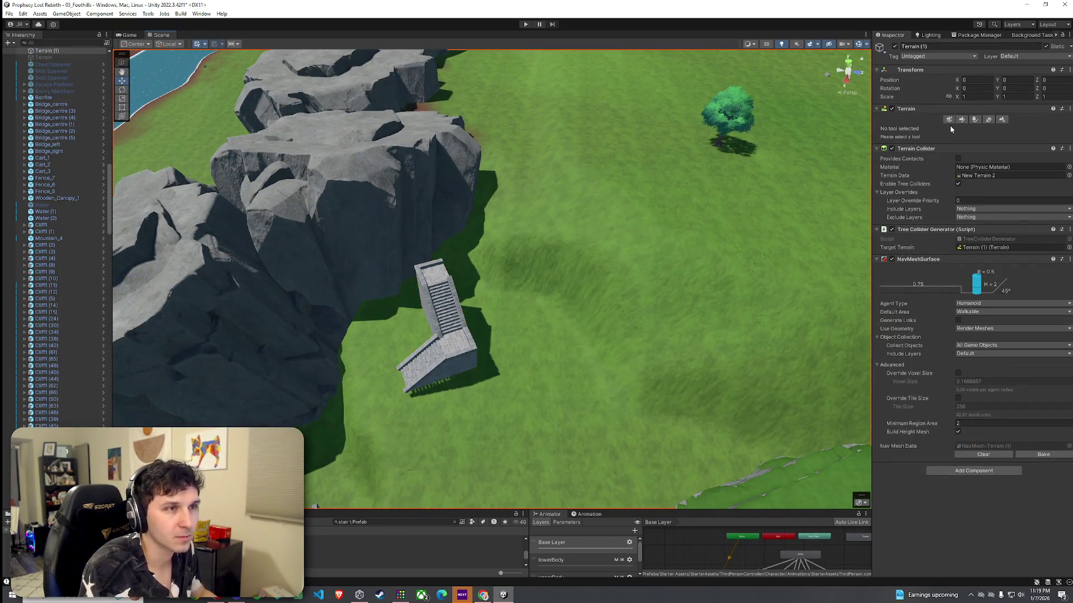
With Set Height sampled at the stair top, flatten the mounds beside the new stairs into a plateau
left_click(962, 119)
left_click(947, 130)
left_click(909, 158)
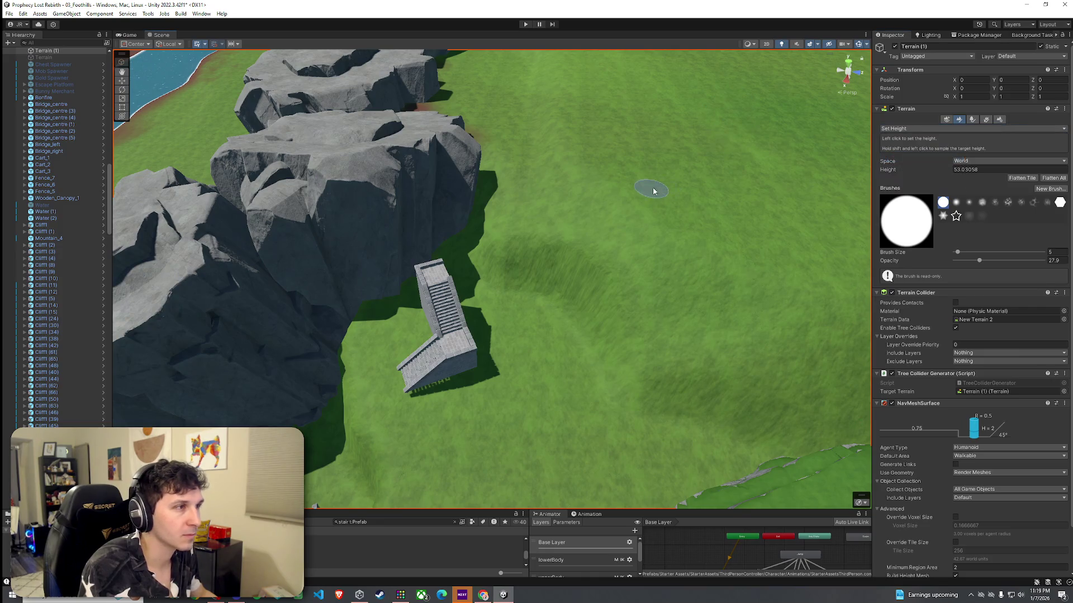
left_click_drag(585, 195, 531, 214)
scroll(534, 214, "up", 3)
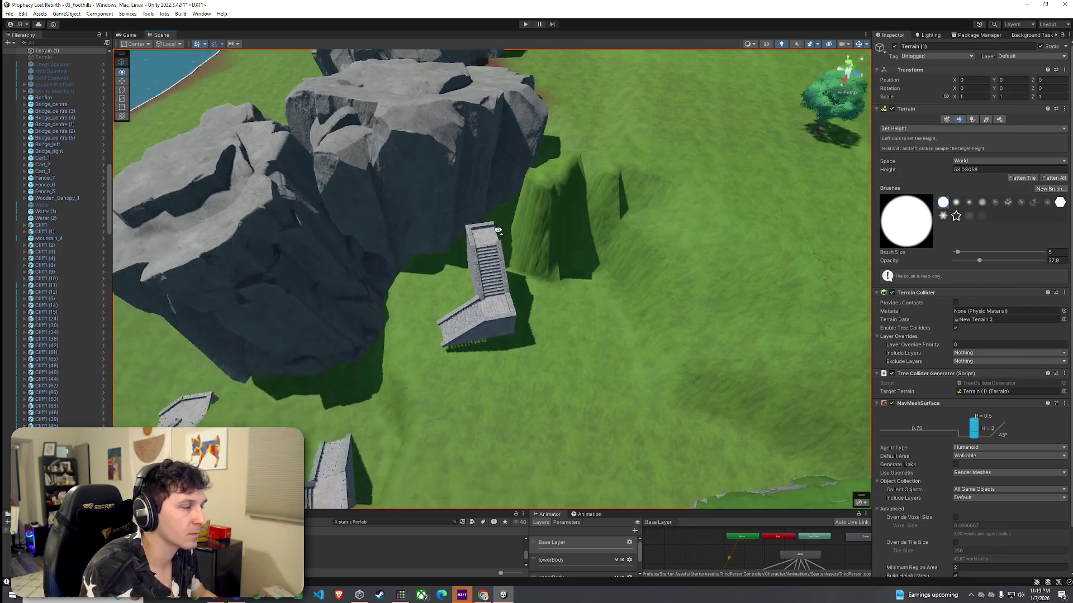
key("ctrl+z")
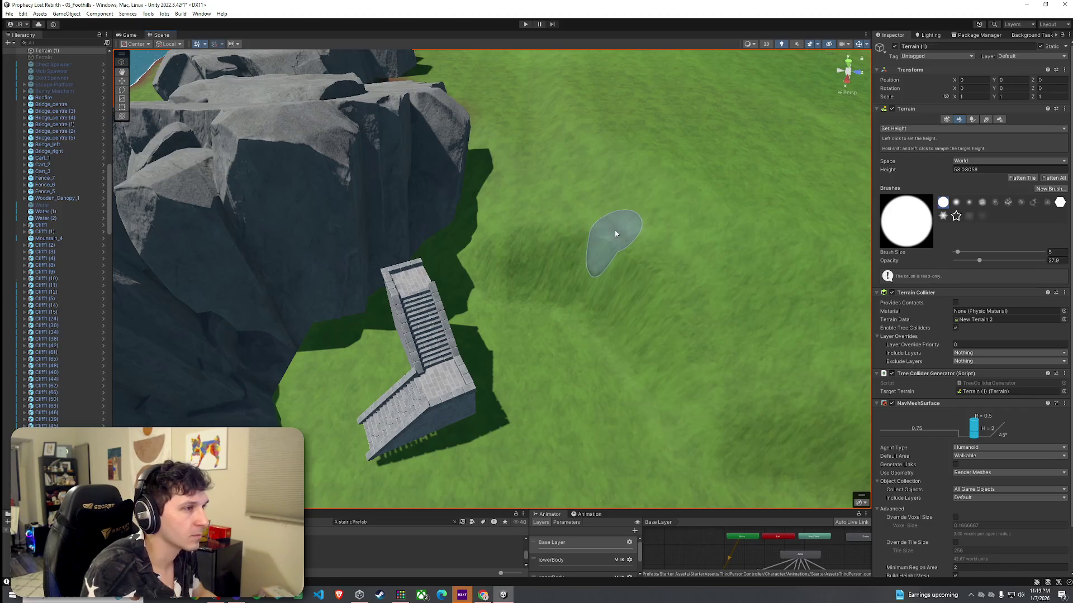
left_click(612, 233, "shift")
mouse_move(556, 253)
left_mouse_down()
mouse_move(464, 251)
mouse_move(438, 290)
mouse_move(475, 302)
mouse_move(445, 290)
left_mouse_up()
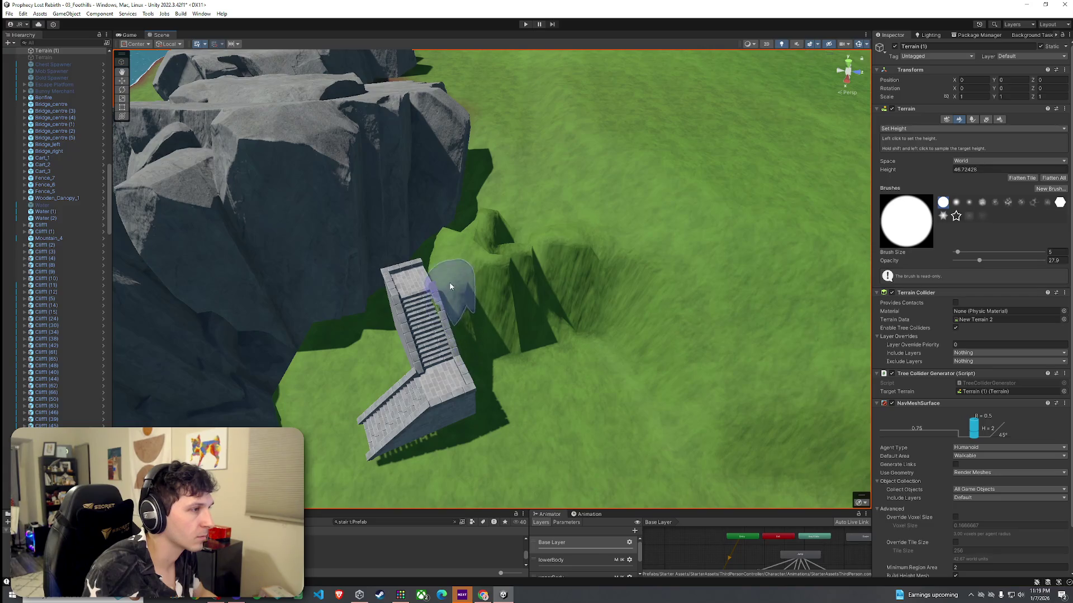
left_click(437, 276, "shift")
mouse_move(438, 279)
left_mouse_down()
mouse_move(521, 287)
mouse_move(511, 244)
mouse_move(527, 227)
mouse_move(556, 249)
mouse_move(546, 224)
left_mouse_up()
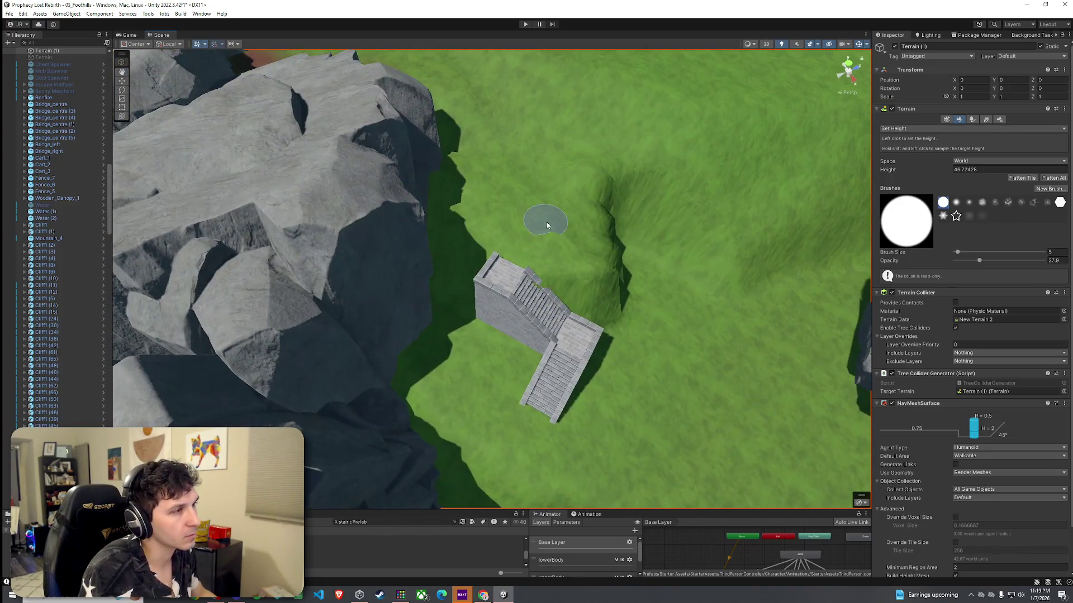
Set brush size 17 and flatten the centre-right ridge, undoing stray strokes near the cliffs
mouse_move(456, 240)
left_mouse_down()
mouse_move(535, 215)
mouse_move(502, 208)
left_mouse_up()
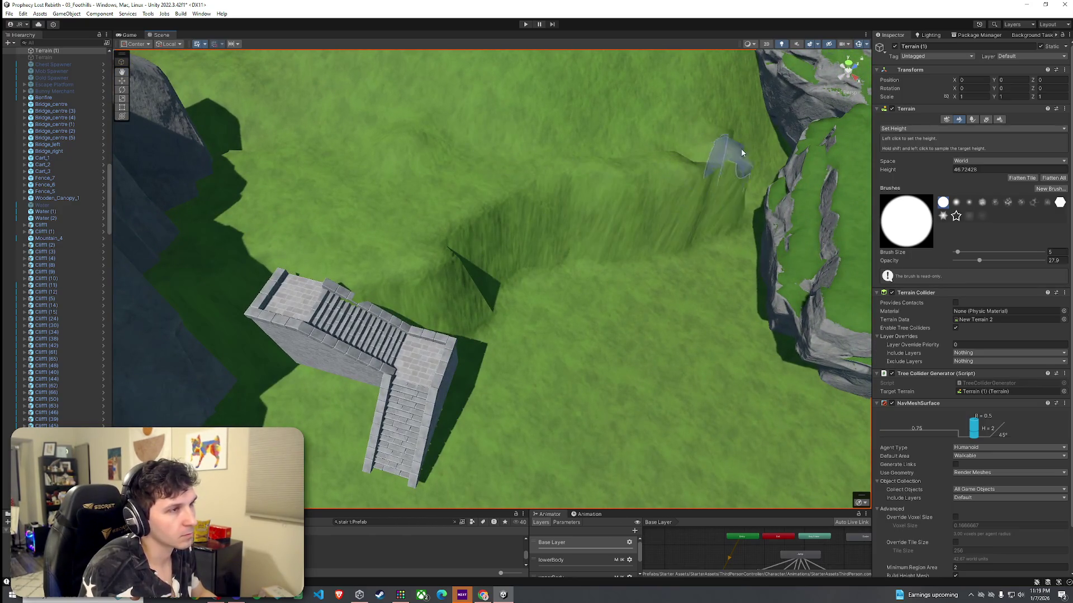
mouse_move(700, 143)
left_mouse_down()
mouse_move(783, 104)
mouse_move(804, 168)
mouse_move(771, 263)
mouse_move(681, 231)
left_mouse_up()
key("ctrl+z")
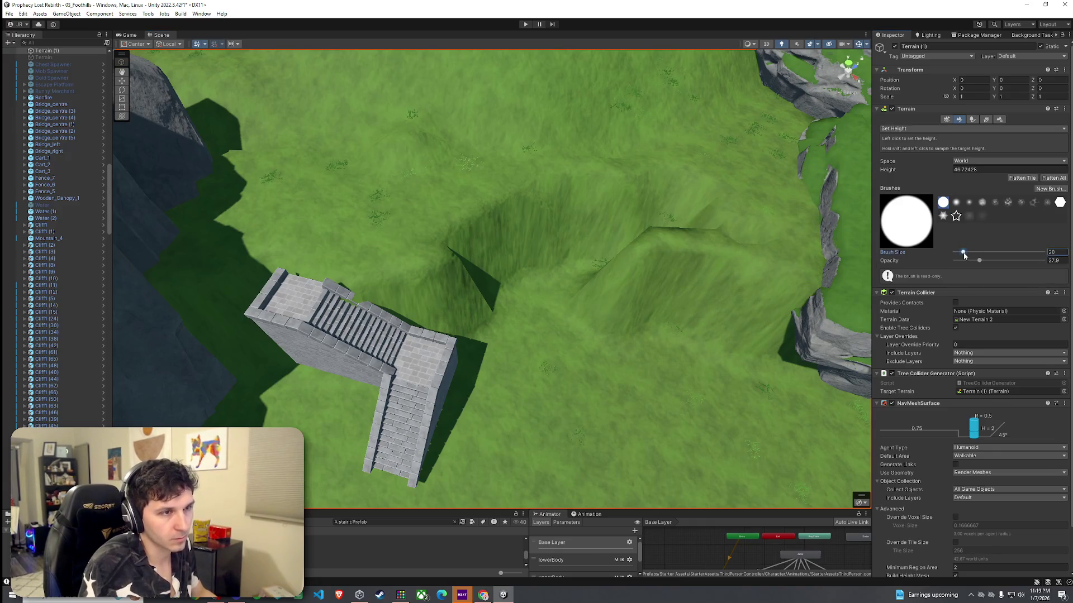
left_click_drag(964, 255, 956, 254)
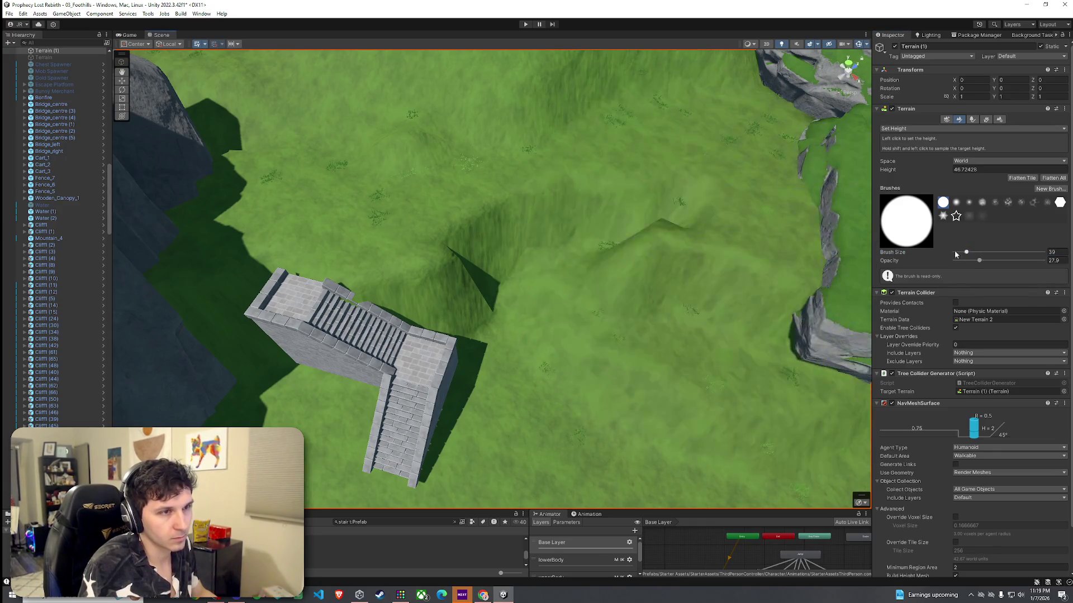
key("ctrl+z")
left_click(963, 255)
left_click_drag(964, 255, 962, 252)
mouse_move(718, 206)
left_mouse_down()
mouse_move(561, 193)
mouse_move(514, 200)
left_mouse_up()
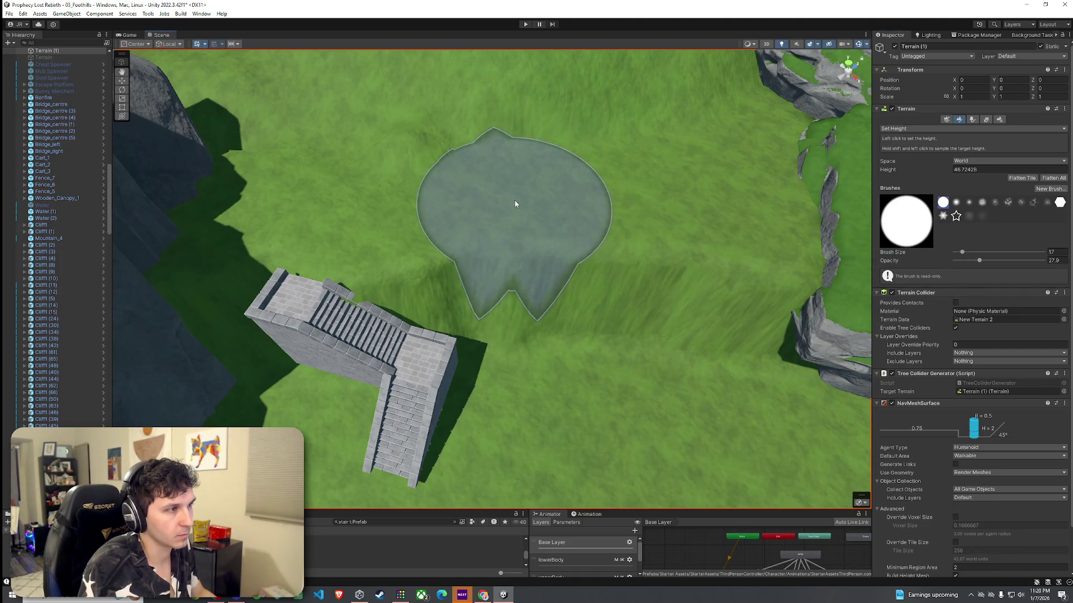
mouse_move(720, 286)
left_mouse_down()
mouse_move(526, 232)
mouse_move(628, 239)
mouse_move(390, 177)
left_mouse_up()
mouse_move(287, 96)
left_mouse_down()
mouse_move(654, 191)
mouse_move(462, 199)
mouse_move(605, 223)
mouse_move(609, 211)
mouse_move(350, 91)
mouse_move(332, 34)
left_mouse_up()
left_click(442, 203)
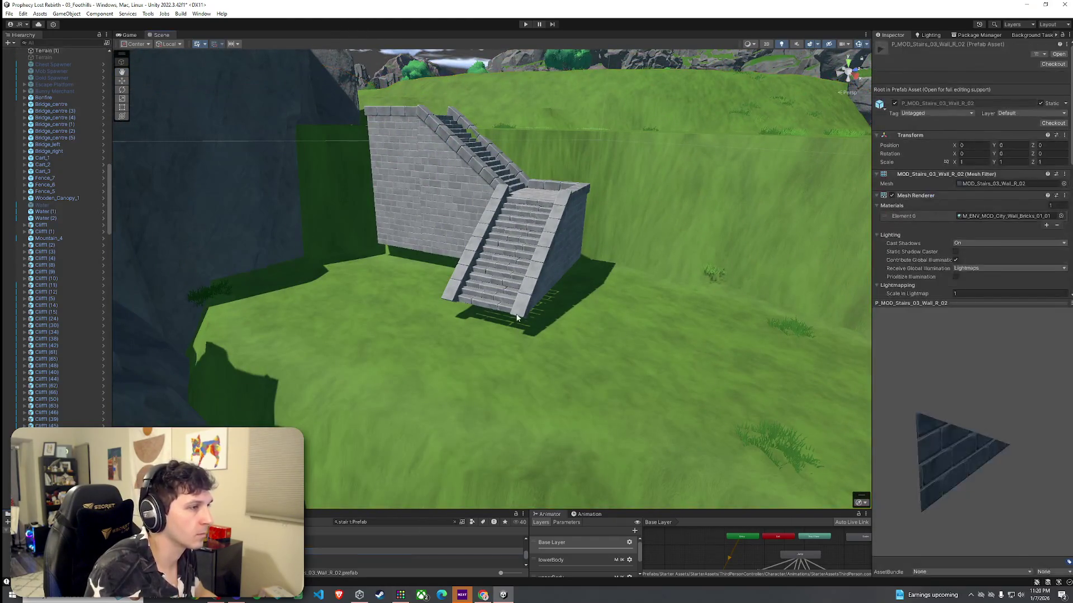
Lower the new stair tower to Y 38.5, then reselect the terrain for height painting
left_click_drag(450, 158, 453, 177)
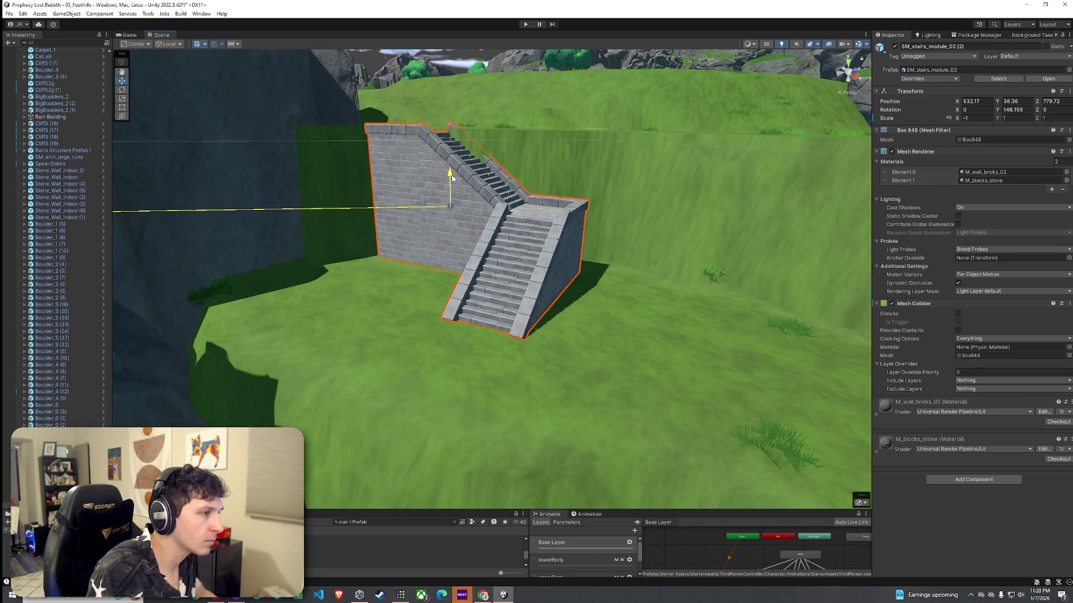
scroll(452, 176, "up", 5)
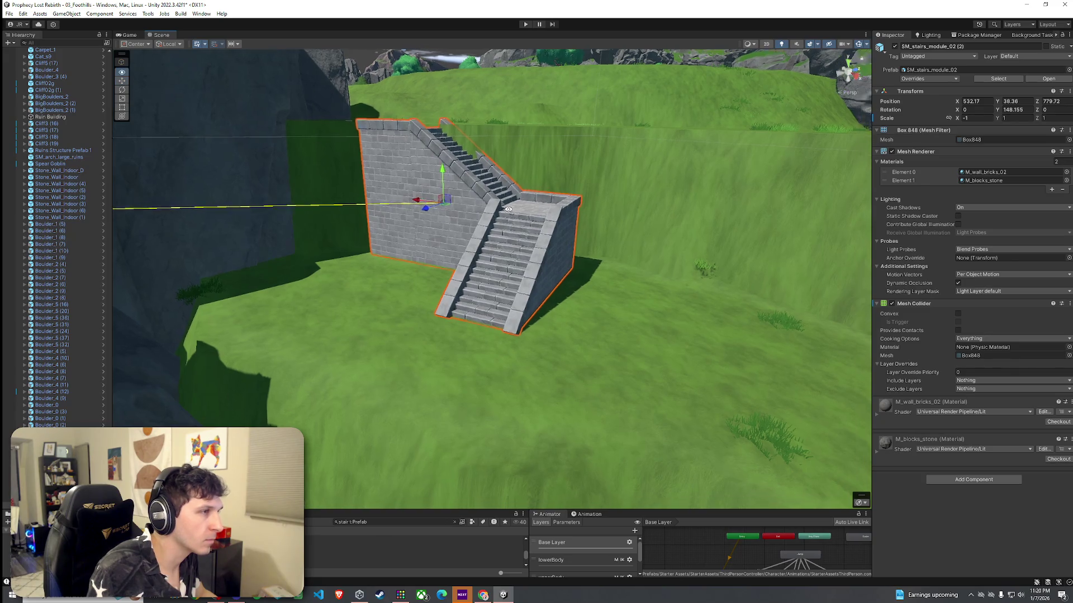
left_click_drag(479, 160, 711, 264)
left_click(712, 264)
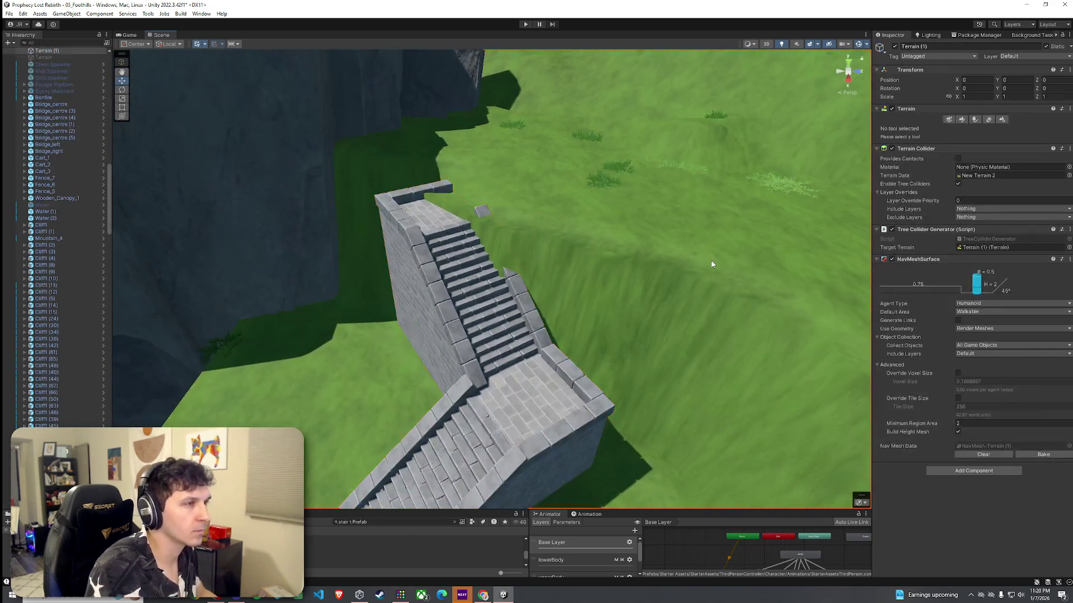
left_click(962, 119)
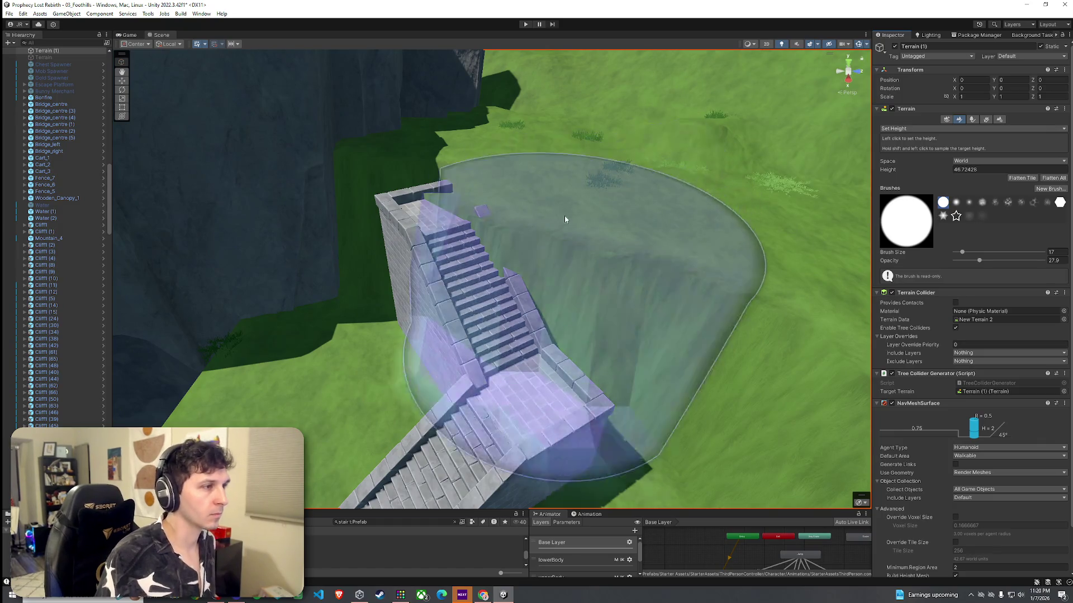
Sample the upper plateau and nearby ground to set the Set Height target to 38.43618
left_click(563, 177, "shift")
mouse_move(562, 174)
left_mouse_down()
mouse_move(520, 153)
mouse_move(415, 162)
mouse_move(532, 220)
left_mouse_up()
scroll(608, 240, "down", 5)
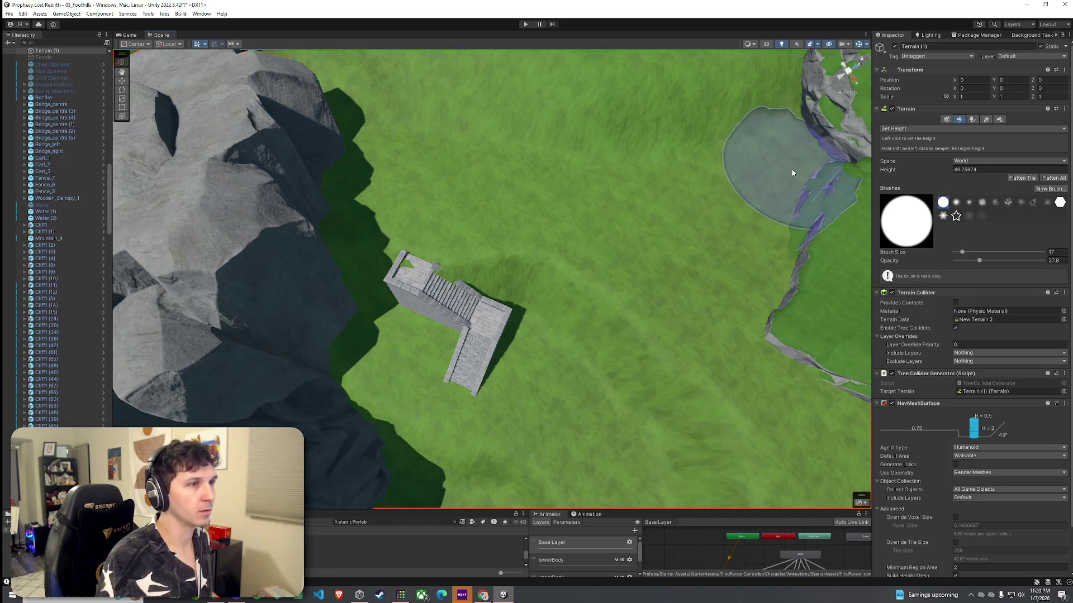
left_click_drag(790, 168, 700, 215)
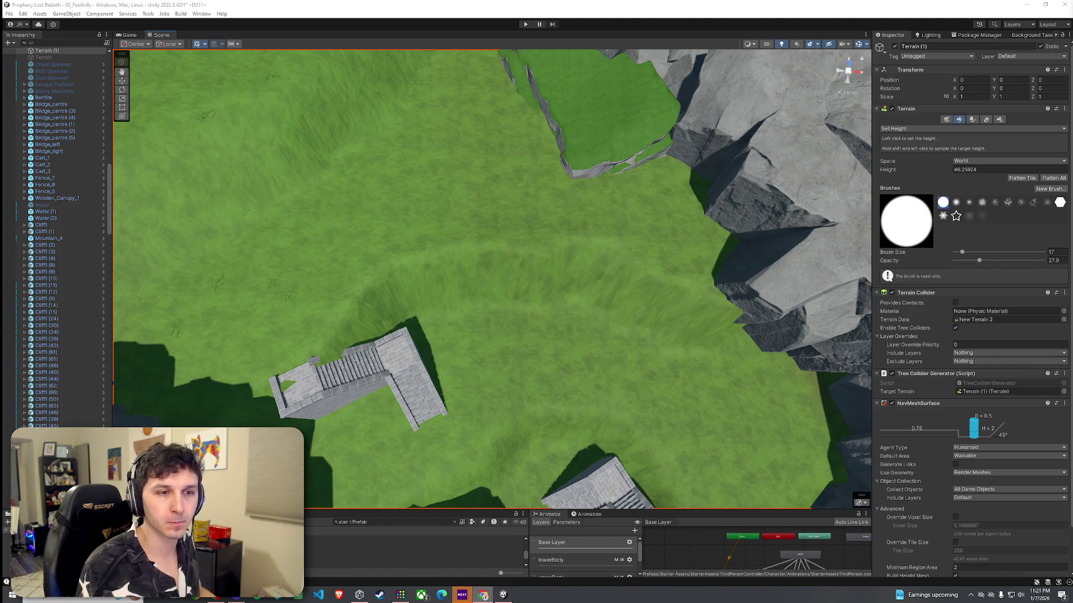
mouse_move(766, 203)
left_mouse_down()
mouse_move(531, 205)
mouse_move(498, 175)
mouse_move(558, 197)
mouse_move(562, 214)
mouse_move(383, 216)
mouse_move(382, 234)
mouse_move(469, 335)
mouse_move(568, 336)
mouse_move(469, 352)
mouse_move(476, 307)
mouse_move(364, 293)
mouse_move(603, 195)
mouse_move(642, 206)
mouse_move(698, 199)
left_mouse_up()
left_click(469, 359, "shift")
scroll(477, 299, "up", 8)
left_click(950, 128)
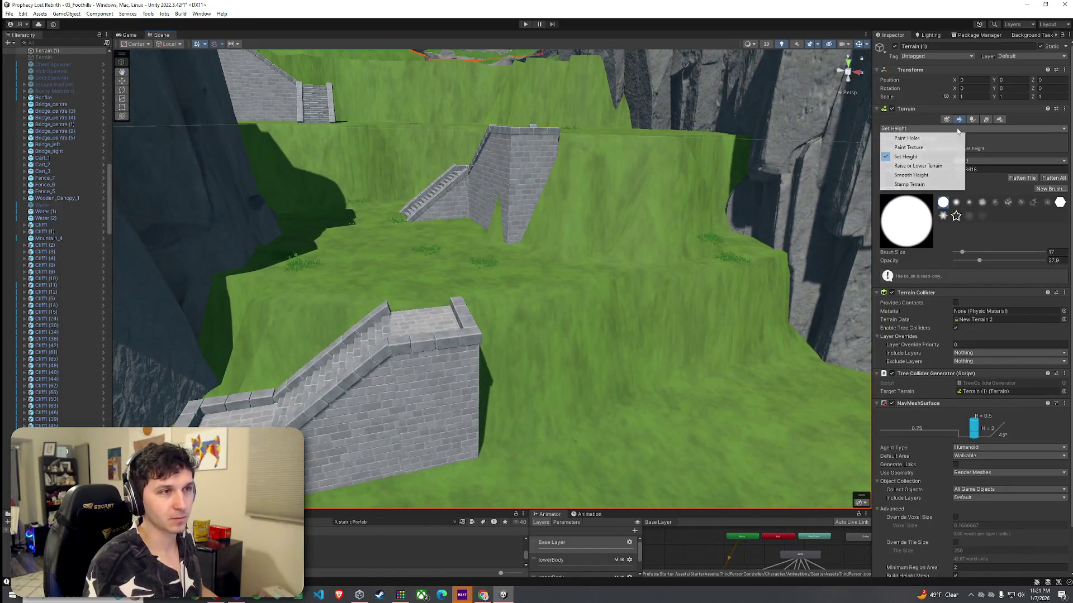
Switch to Paint Texture with a smaller, lower-opacity brush and paint dirt from the cliff edge
left_click(934, 149)
left_click_drag(961, 480, 959, 480)
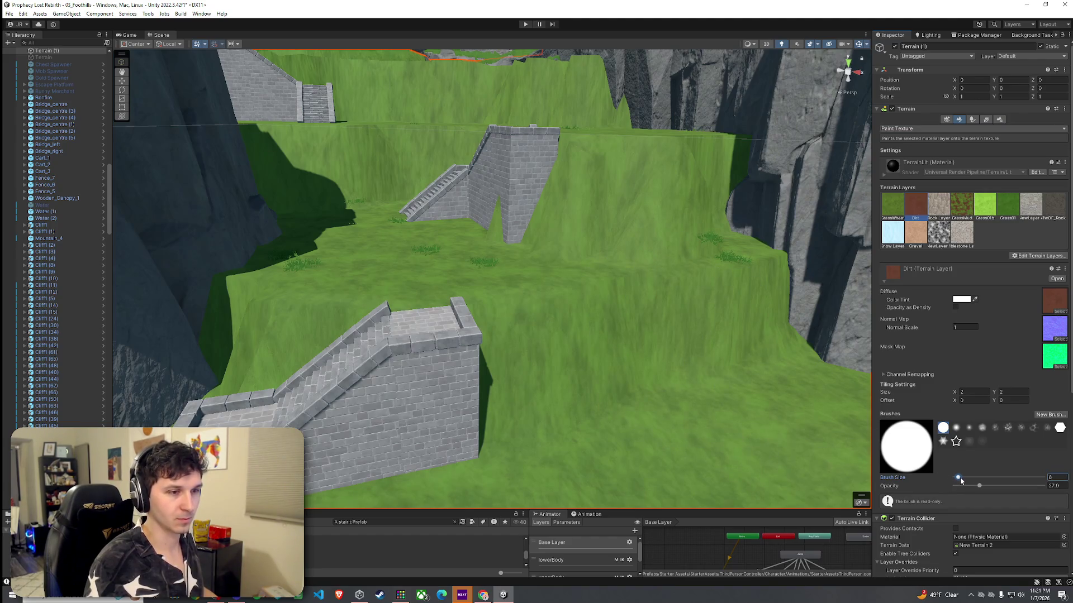
left_click(673, 379)
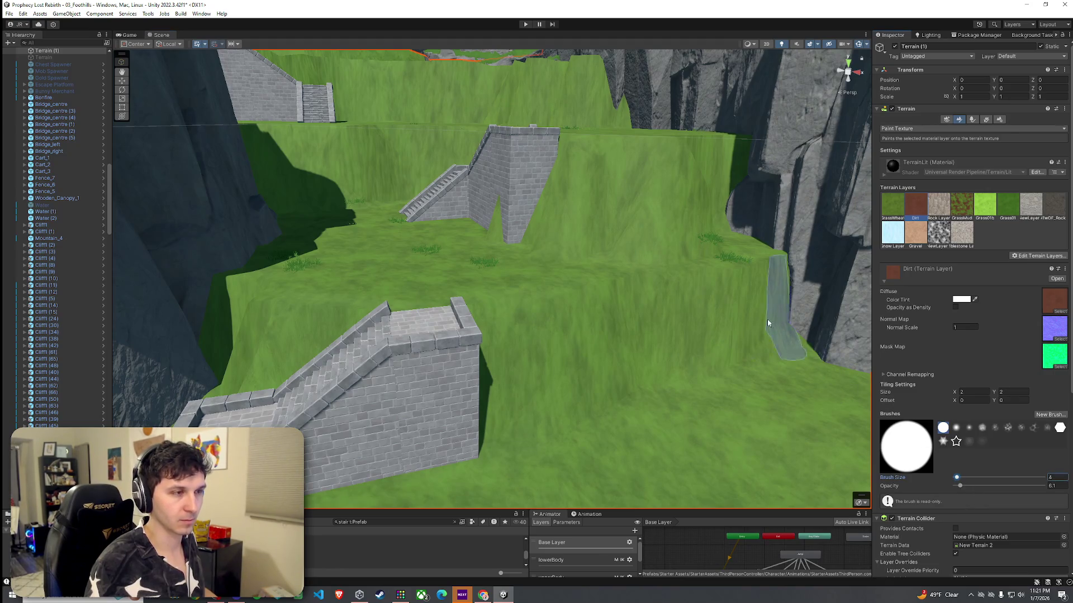
left_click_drag(778, 311, 654, 324)
key("ctrl+z")
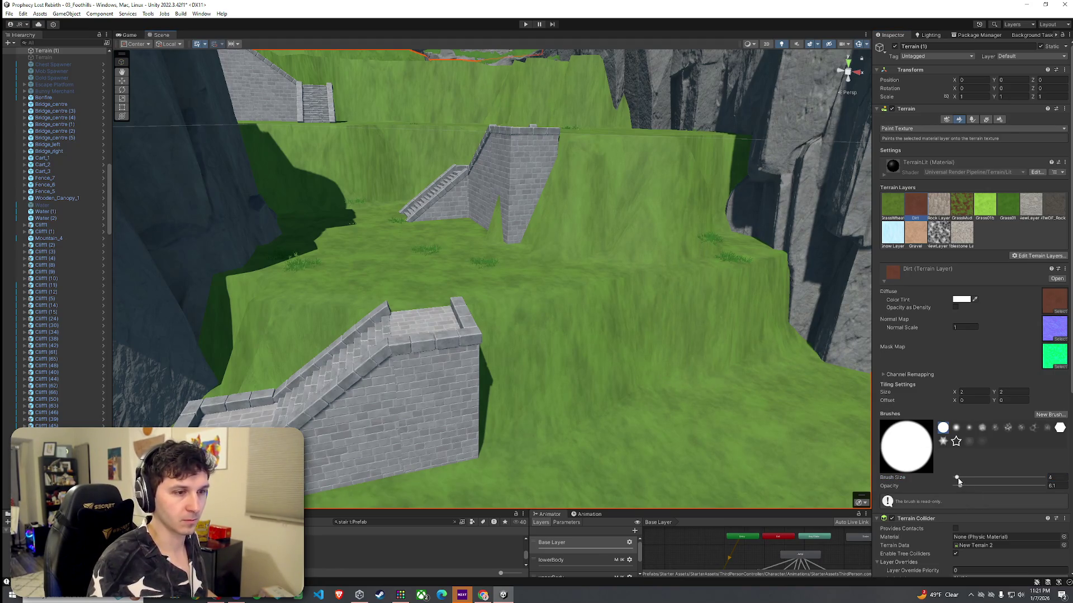
mouse_move(777, 323)
left_mouse_down()
mouse_move(536, 362)
mouse_move(384, 356)
mouse_move(279, 338)
mouse_move(196, 344)
mouse_move(304, 371)
mouse_move(472, 318)
left_mouse_up()
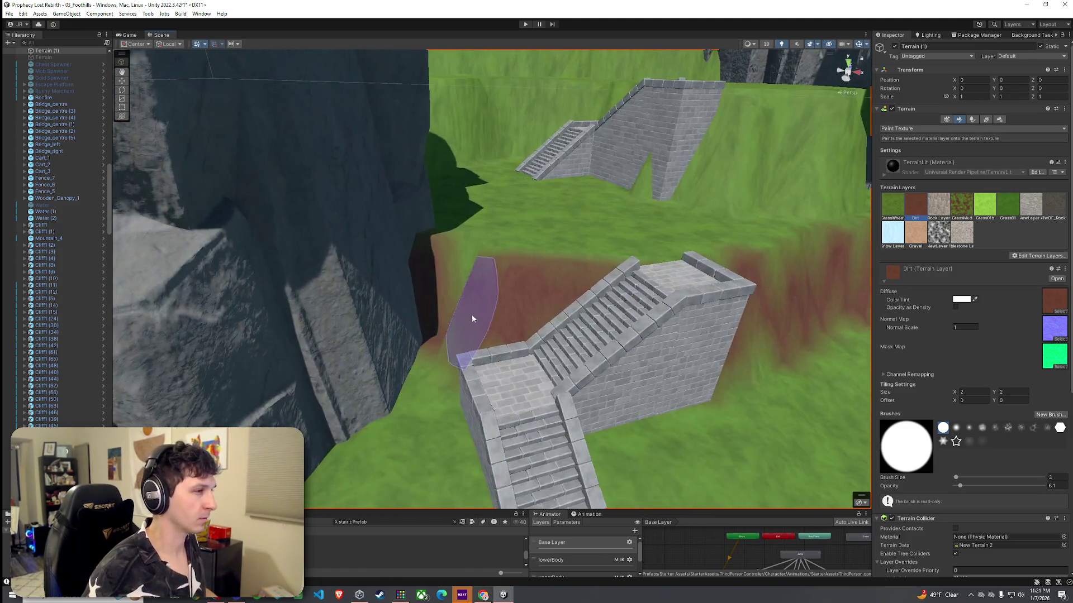
Paint dirt over the grass slope and the green cliff face near the upper stairs
mouse_move(568, 313)
left_mouse_down()
mouse_move(572, 289)
mouse_move(280, 237)
mouse_move(337, 224)
mouse_move(269, 224)
left_mouse_up()
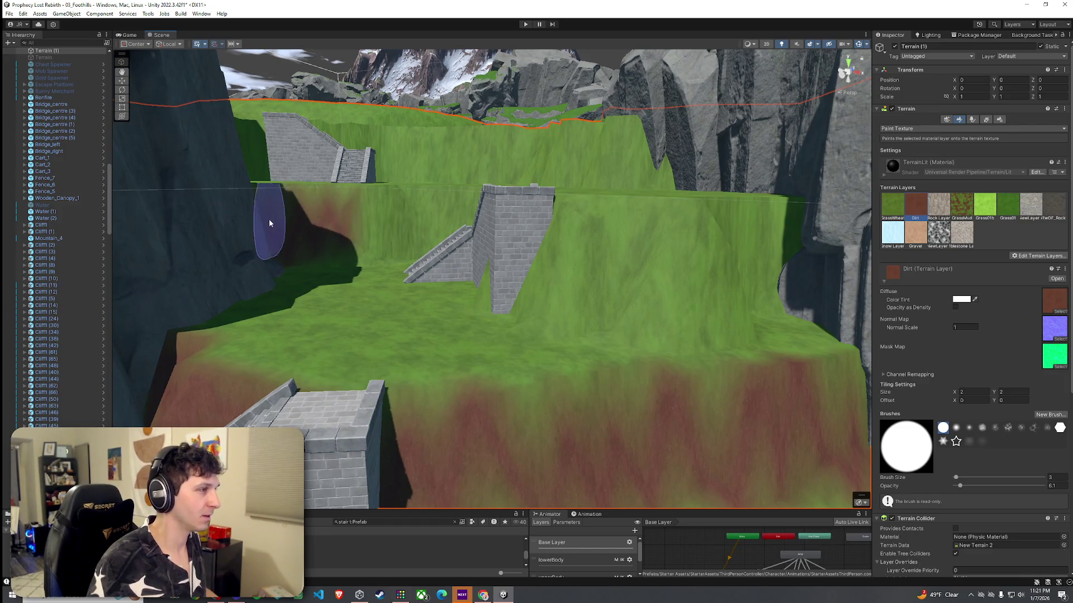
mouse_move(354, 228)
left_mouse_down()
mouse_move(455, 246)
mouse_move(519, 352)
left_mouse_up()
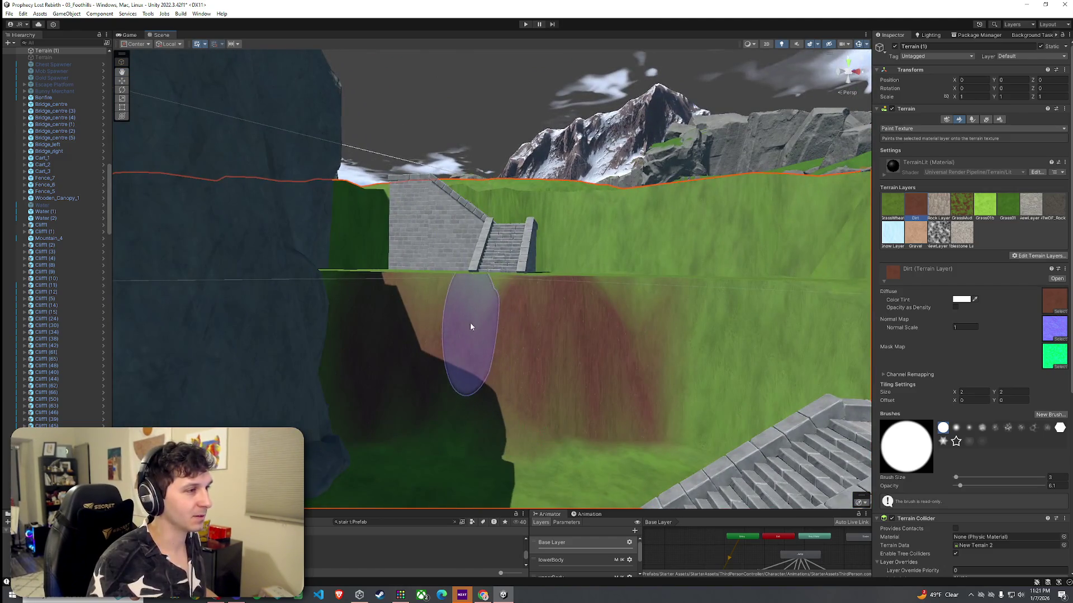
mouse_move(484, 312)
left_mouse_down()
mouse_move(422, 328)
mouse_move(327, 307)
mouse_move(475, 316)
left_mouse_up()
left_click_drag(435, 275, 465, 306)
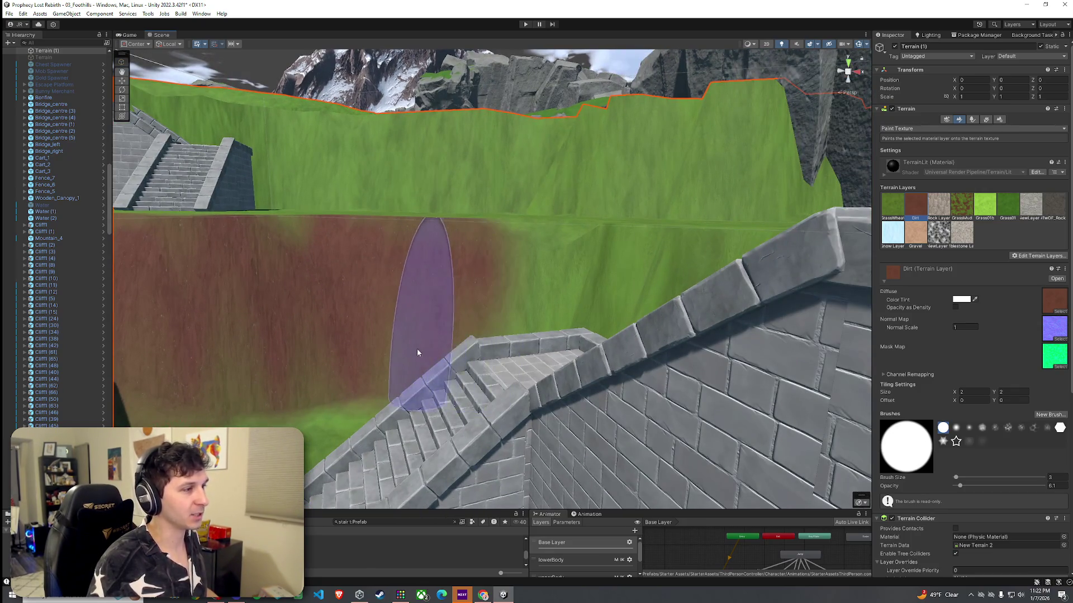
left_click_drag(255, 367, 361, 361)
mouse_move(182, 343)
left_mouse_down()
mouse_move(596, 343)
mouse_move(446, 350)
left_mouse_up()
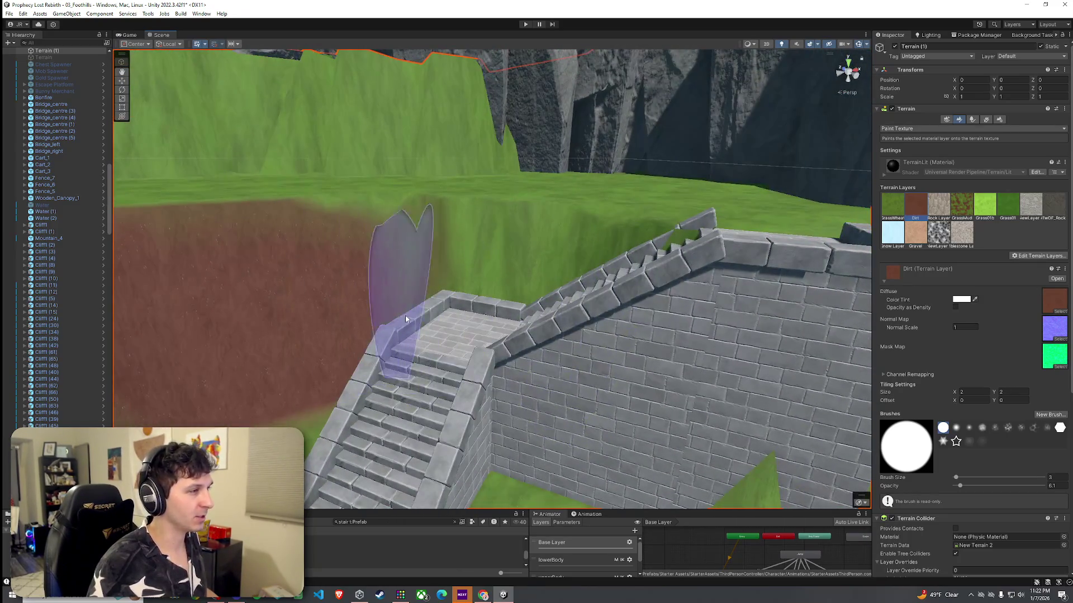
mouse_move(377, 281)
left_mouse_down()
mouse_move(492, 286)
mouse_move(460, 256)
mouse_move(570, 272)
mouse_move(444, 402)
mouse_move(374, 336)
mouse_move(460, 357)
mouse_move(330, 386)
mouse_move(333, 417)
mouse_move(270, 345)
mouse_move(301, 297)
mouse_move(371, 292)
mouse_move(376, 254)
mouse_move(383, 292)
mouse_move(440, 182)
mouse_move(383, 172)
mouse_move(479, 216)
mouse_move(371, 227)
mouse_move(510, 302)
mouse_move(421, 282)
mouse_move(395, 376)
mouse_move(480, 231)
mouse_move(550, 212)
mouse_move(502, 209)
mouse_move(501, 185)
mouse_move(579, 174)
left_mouse_up()
scroll(333, 417, "down", 3)
left_click_drag(462, 195, 406, 220)
Widen the dirt bands beside the stairs and brush a winding dirt path across the grass
mouse_move(486, 285)
left_mouse_down()
mouse_move(532, 299)
mouse_move(685, 277)
left_mouse_up()
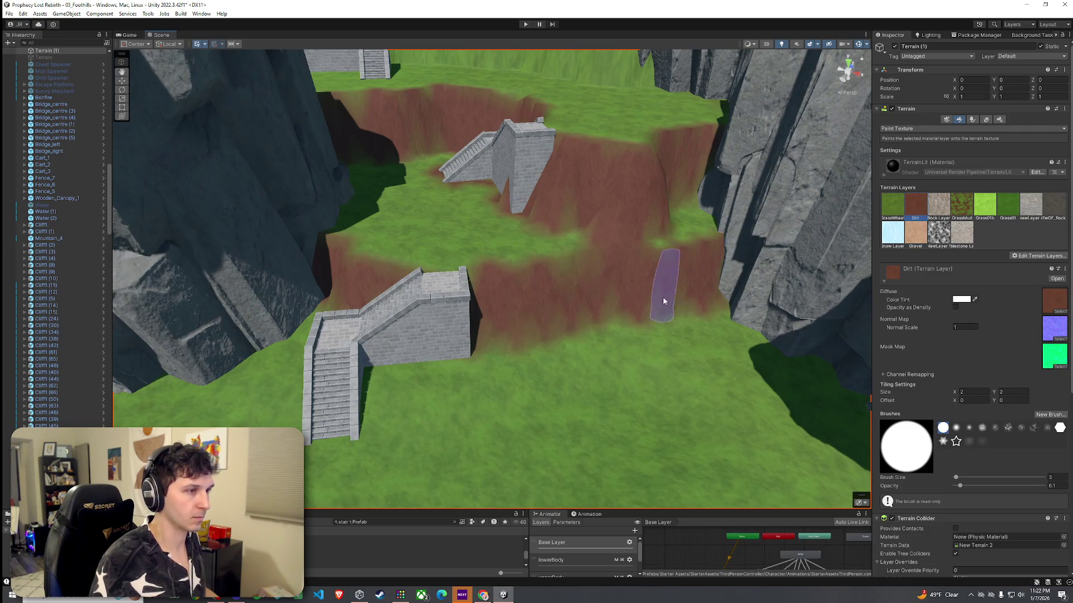
mouse_move(553, 341)
left_mouse_down()
mouse_move(481, 341)
mouse_move(598, 275)
mouse_move(430, 275)
left_mouse_up()
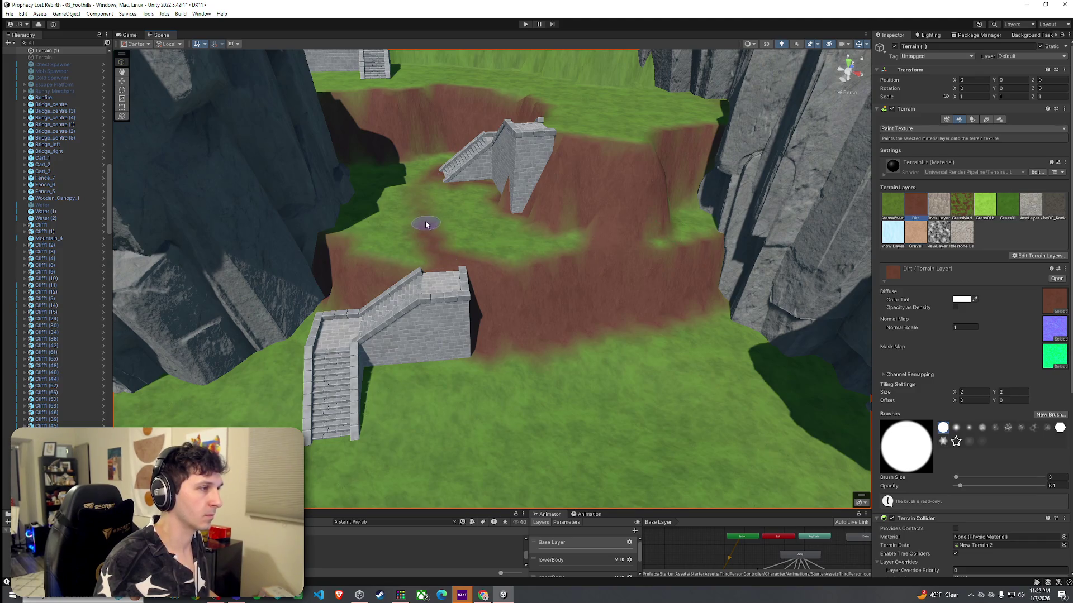
mouse_move(430, 220)
left_mouse_down()
mouse_move(421, 223)
mouse_move(393, 175)
mouse_move(391, 139)
mouse_move(423, 132)
mouse_move(501, 226)
mouse_move(455, 287)
mouse_move(483, 259)
mouse_move(417, 235)
mouse_move(408, 262)
mouse_move(561, 195)
left_mouse_up()
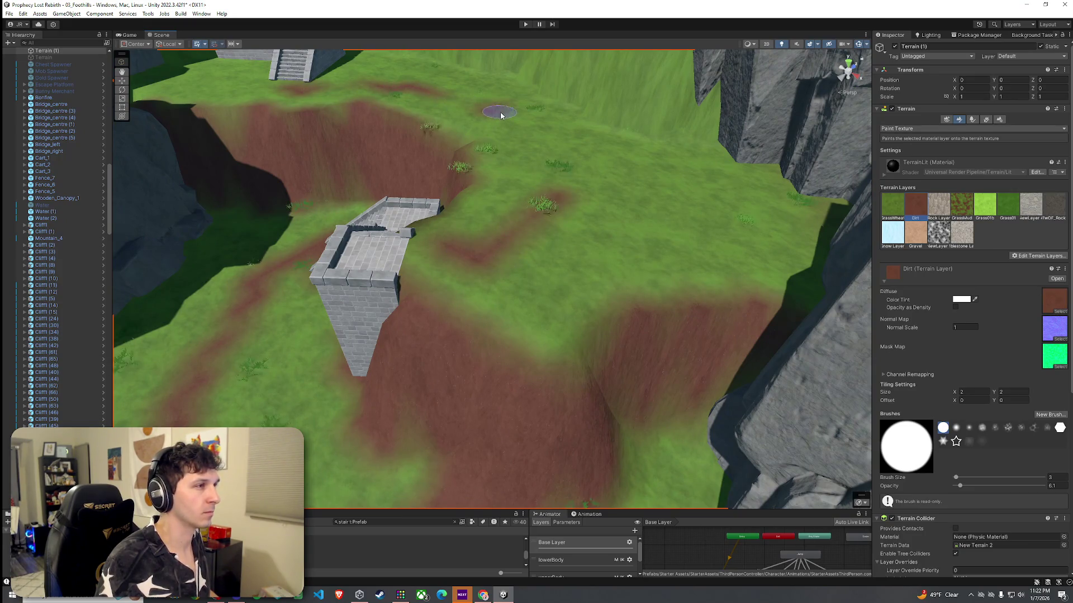
left_click_drag(501, 116, 546, 156)
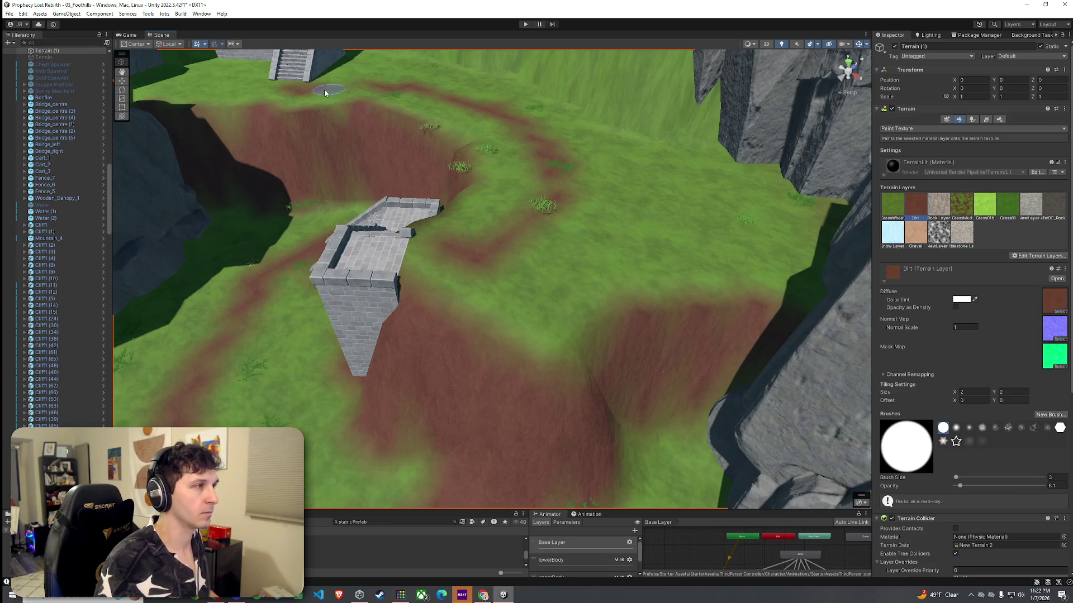
scroll(307, 69, "up", 5)
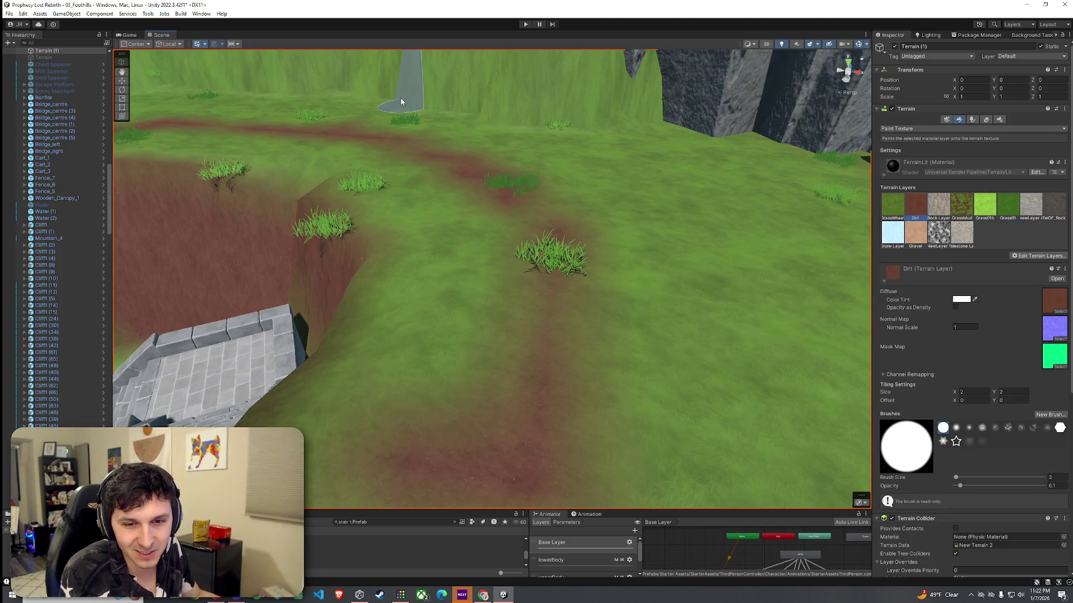
scroll(401, 98, "down", 3)
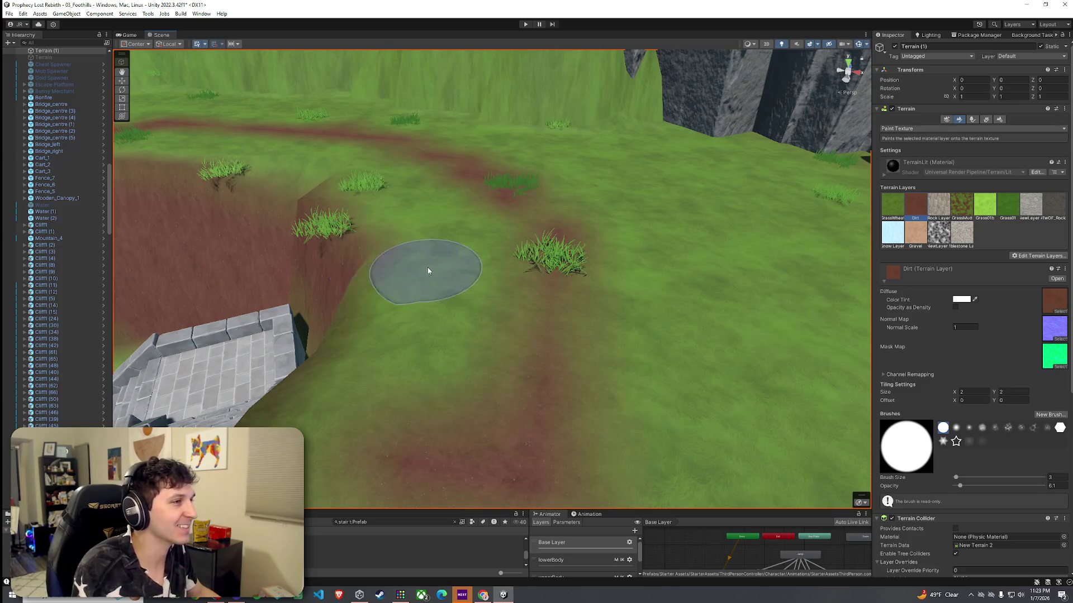
scroll(429, 271, "down", 3)
left_click(986, 119)
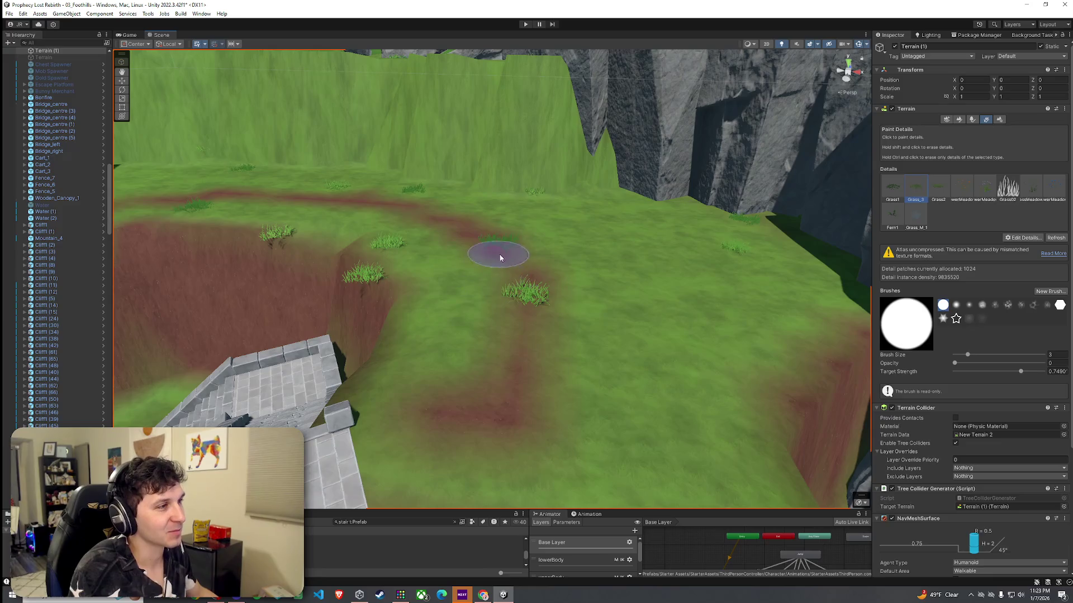
Raise the detail opacity to 0.131 and move the view closer to the dirt path
left_click_drag(955, 364, 968, 364)
mouse_move(497, 254)
left_mouse_down()
mouse_move(378, 231)
mouse_move(368, 350)
mouse_move(393, 364)
mouse_move(430, 320)
left_mouse_up()
mouse_move(421, 270)
left_mouse_down()
mouse_move(403, 250)
mouse_move(352, 268)
mouse_move(400, 283)
mouse_move(414, 307)
mouse_move(508, 300)
mouse_move(505, 323)
mouse_move(647, 284)
mouse_move(594, 285)
mouse_move(614, 291)
left_mouse_up()
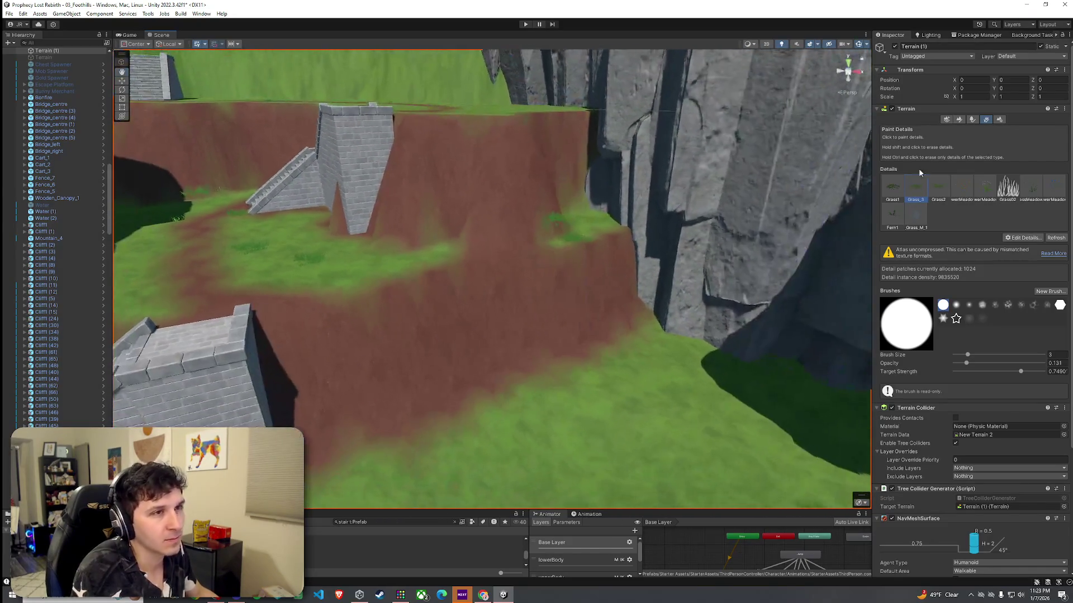
Select the Rock Layer, set opacity to 0.8, and paint a rock stroke across the dirt slope
left_click(959, 120)
left_click(939, 205)
left_click_drag(408, 134, 447, 235)
key("ctrl+z")
left_click(1058, 485)
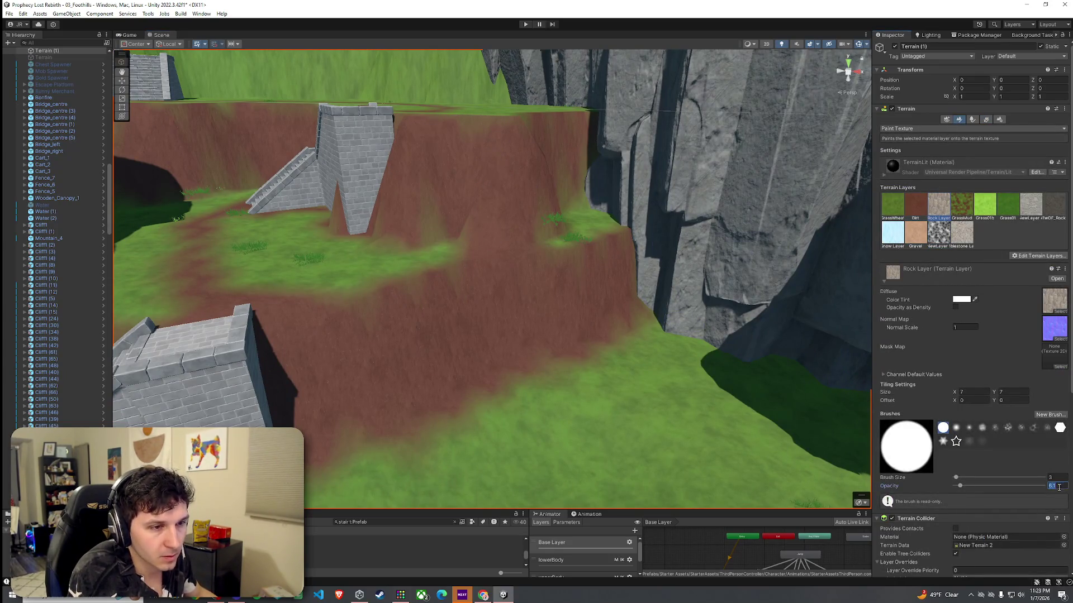
type("0.")
key("Return")
mouse_move(388, 251)
left_mouse_down()
mouse_move(438, 197)
mouse_move(578, 170)
mouse_move(579, 220)
left_mouse_up()
Look down over the stairs and path, then pick the Dirt texture layer
mouse_move(393, 299)
left_mouse_down()
mouse_move(443, 251)
mouse_move(435, 222)
mouse_move(505, 223)
mouse_move(486, 226)
mouse_move(469, 264)
mouse_move(478, 276)
left_mouse_up()
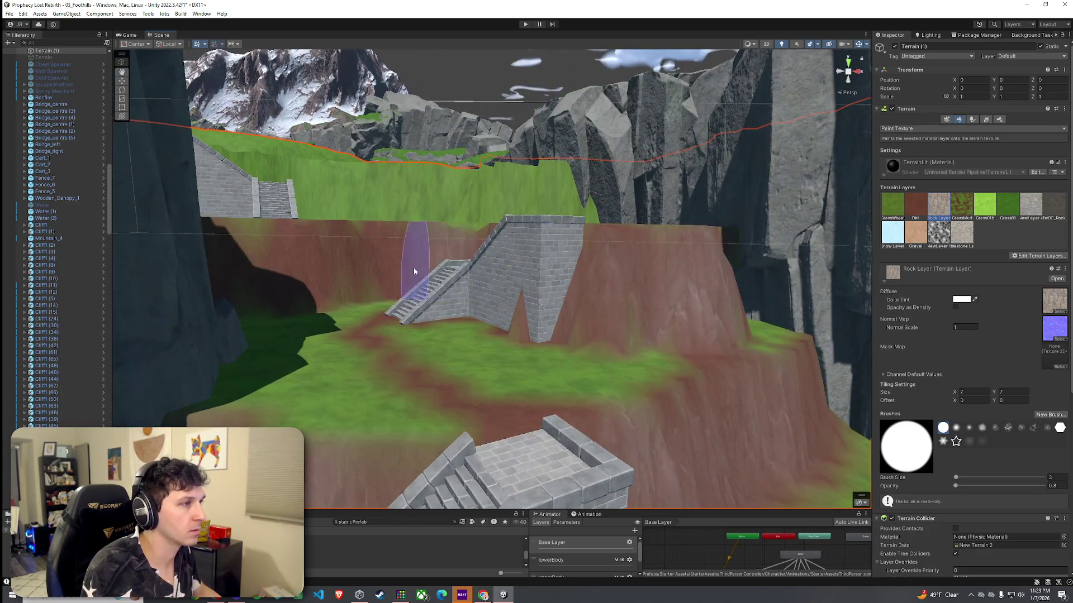
mouse_move(206, 283)
left_mouse_down()
mouse_move(259, 278)
mouse_move(379, 322)
left_mouse_up()
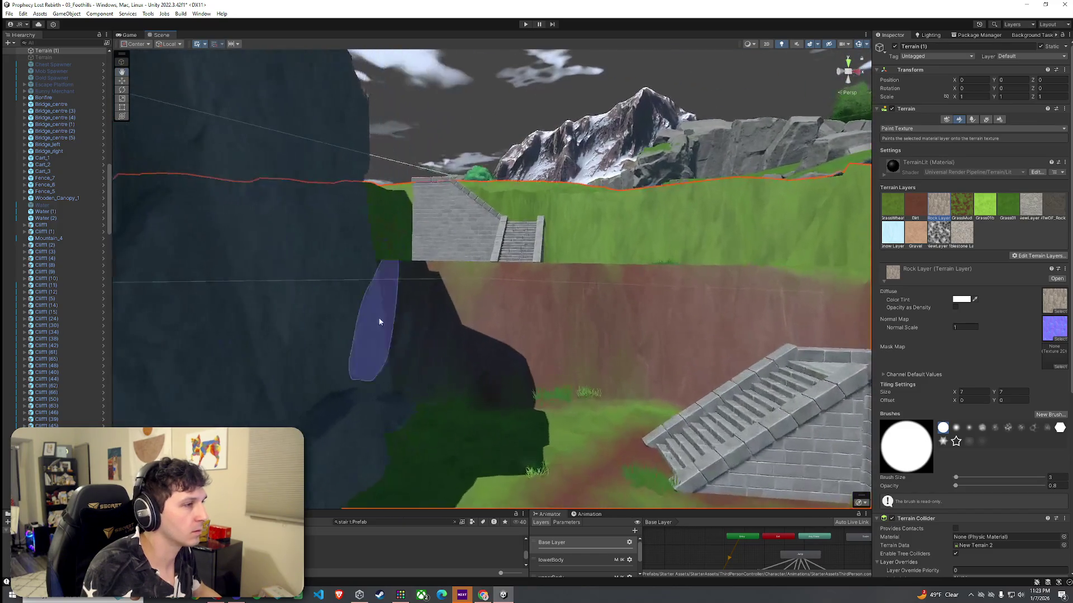
mouse_move(508, 371)
left_mouse_down()
mouse_move(517, 445)
mouse_move(492, 469)
mouse_move(547, 476)
left_mouse_up()
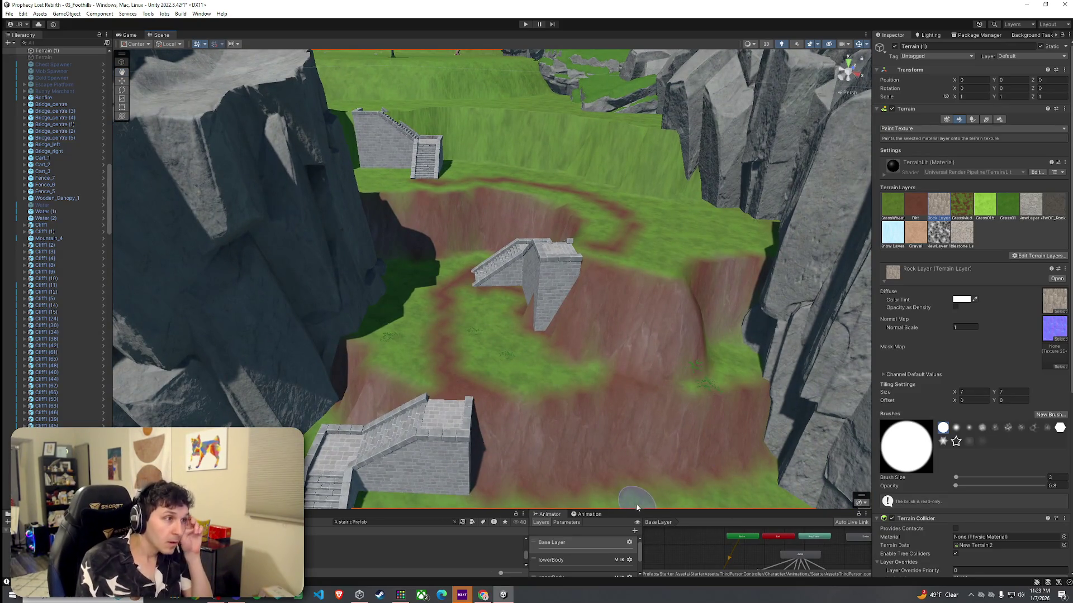
left_click(915, 206)
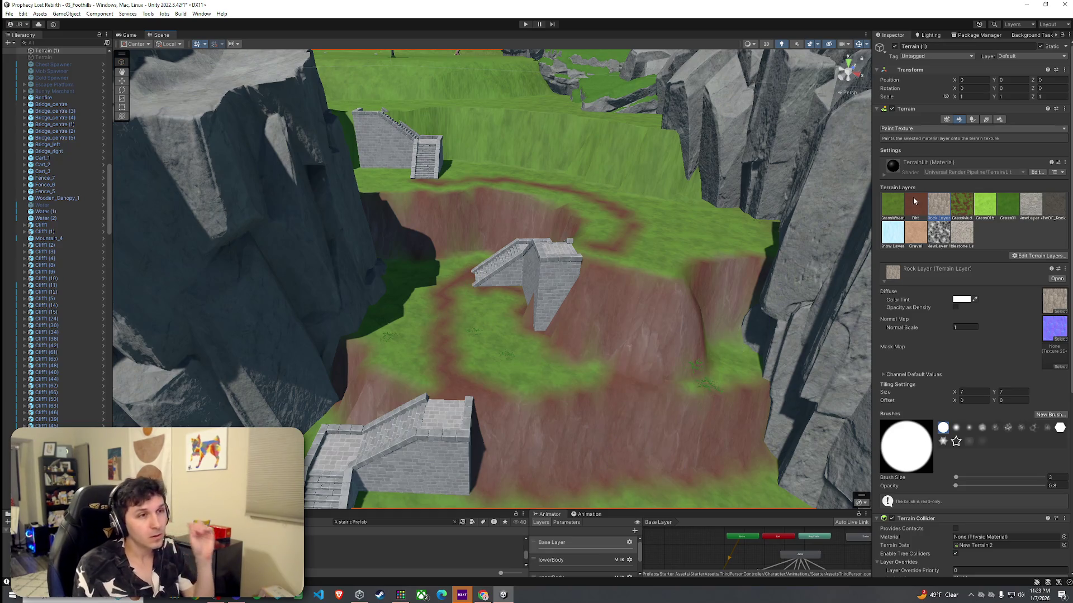
Orbit over the grassy cliff edge to inspect the dirt path beside the stone stairs
mouse_move(503, 369)
left_mouse_down()
mouse_move(529, 357)
mouse_move(536, 364)
mouse_move(472, 367)
mouse_move(464, 380)
left_mouse_up()
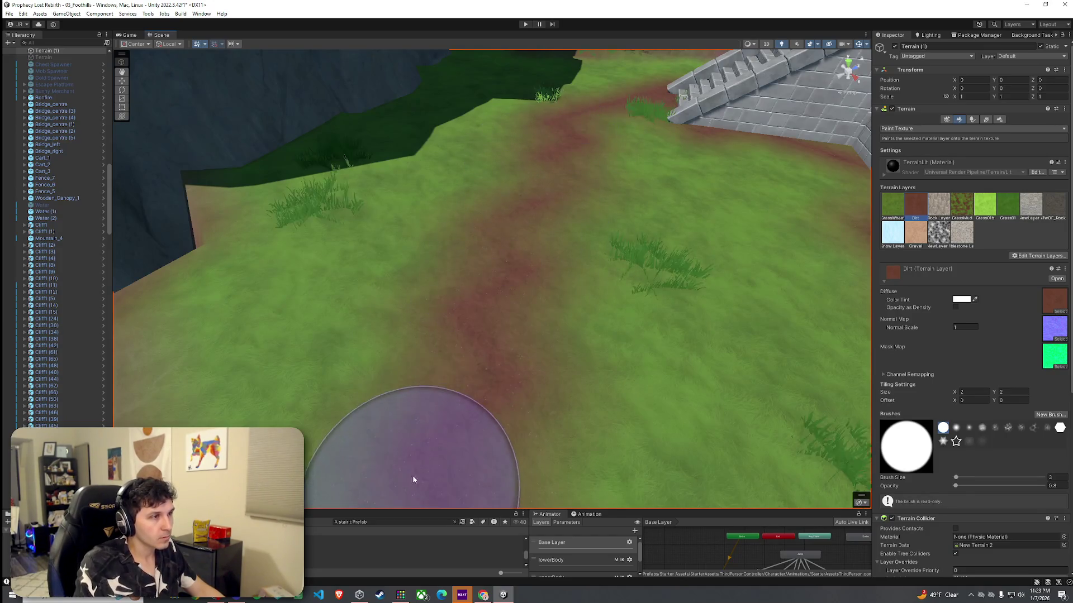
scroll(531, 205, "up", 5)
mouse_move(480, 314)
left_mouse_down()
mouse_move(313, 367)
mouse_move(606, 223)
mouse_move(606, 371)
mouse_move(520, 392)
left_mouse_up()
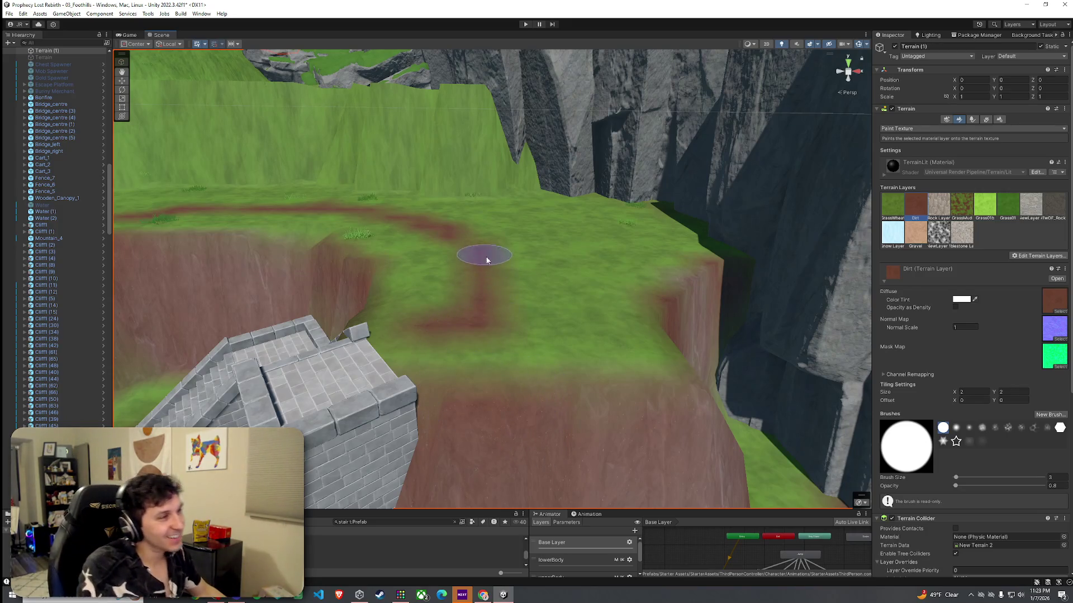
mouse_move(490, 305)
left_mouse_down()
mouse_move(423, 306)
mouse_move(422, 352)
mouse_move(341, 345)
mouse_move(437, 271)
left_mouse_up()
mouse_move(374, 251)
left_mouse_down()
mouse_move(386, 309)
mouse_move(445, 340)
left_mouse_up()
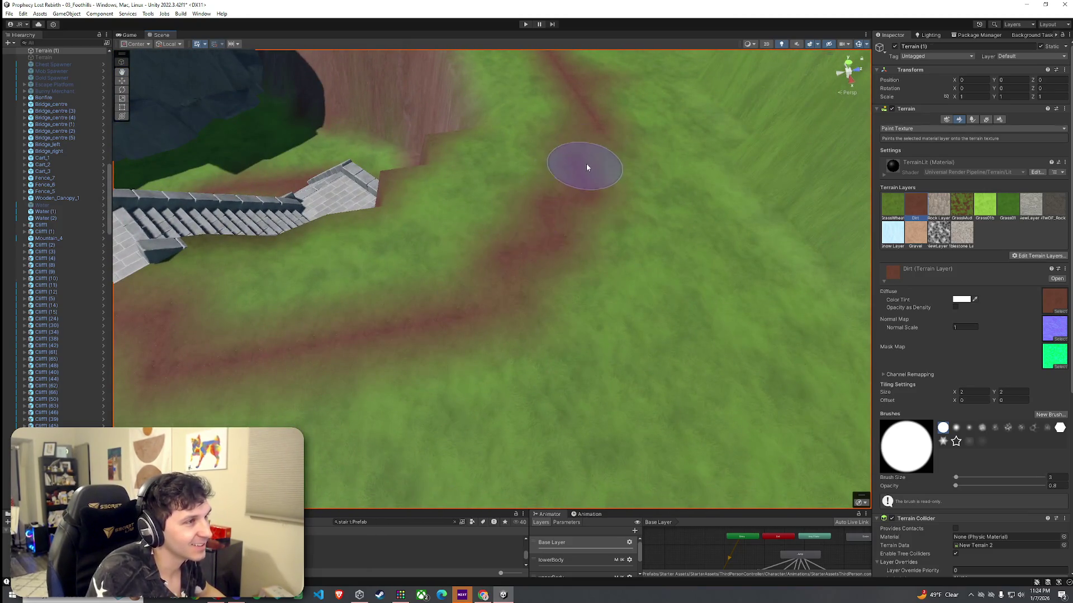
mouse_move(606, 182)
left_mouse_down()
mouse_move(544, 266)
mouse_move(454, 239)
left_mouse_up()
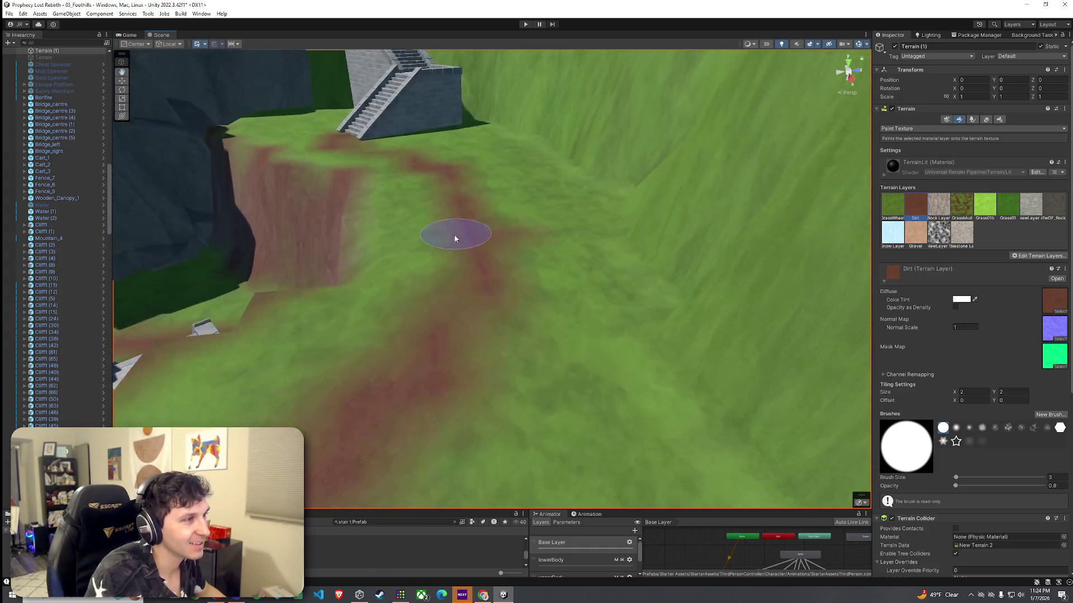
left_click_drag(475, 186, 532, 227)
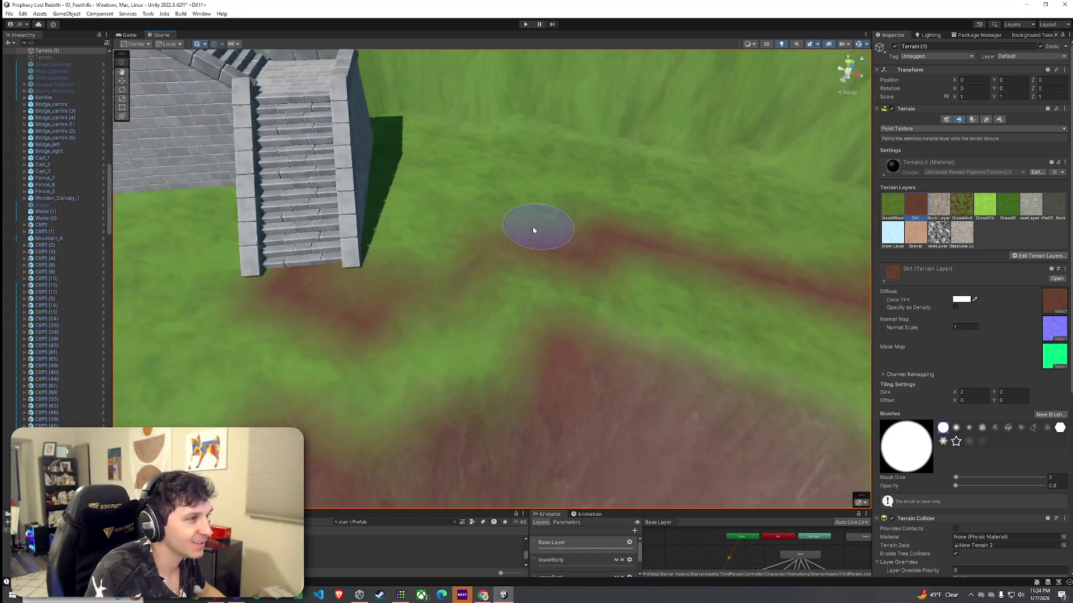
mouse_move(365, 279)
left_mouse_down()
mouse_move(504, 270)
mouse_move(440, 304)
mouse_move(474, 286)
left_mouse_up()
Reselect the Paint Texture tool and pull back to view the stairs, path and cliffs
left_click(593, 275)
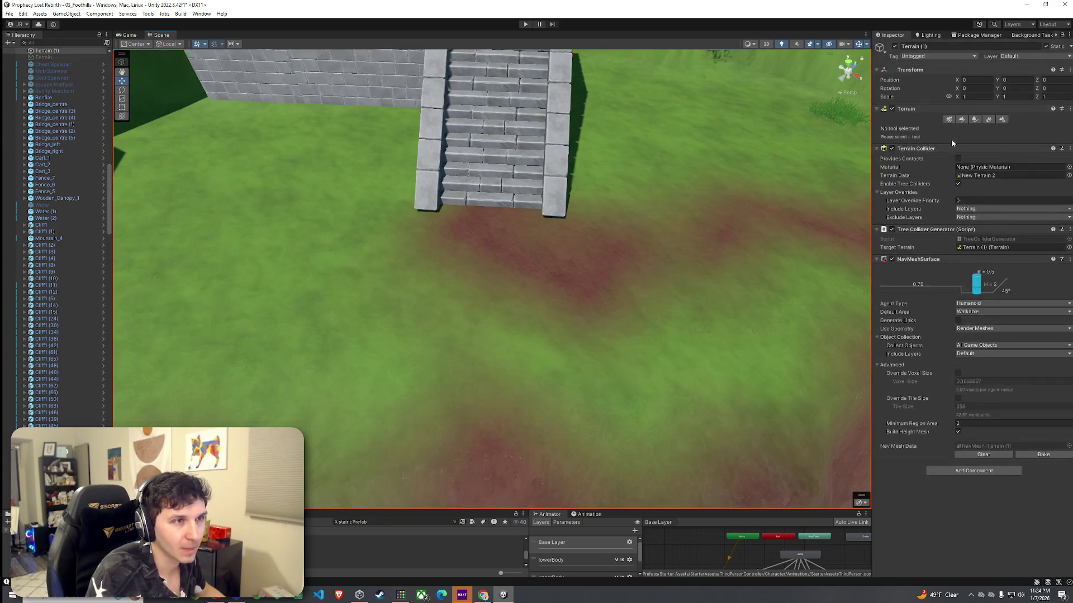
left_click(959, 119)
mouse_move(437, 312)
left_mouse_down()
mouse_move(464, 278)
mouse_move(488, 299)
left_mouse_up()
mouse_move(474, 225)
left_mouse_down()
mouse_move(455, 268)
mouse_move(556, 259)
mouse_move(581, 268)
left_mouse_up()
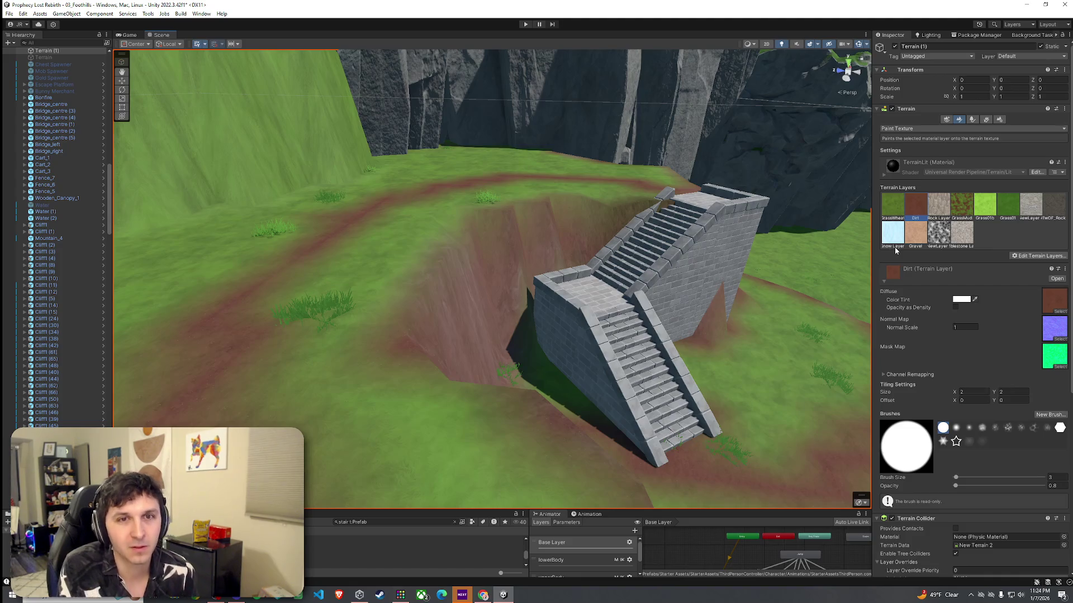
left_click(10, 15)
Close the File menu and orbit the view closer above the staircase
left_click(10, 16)
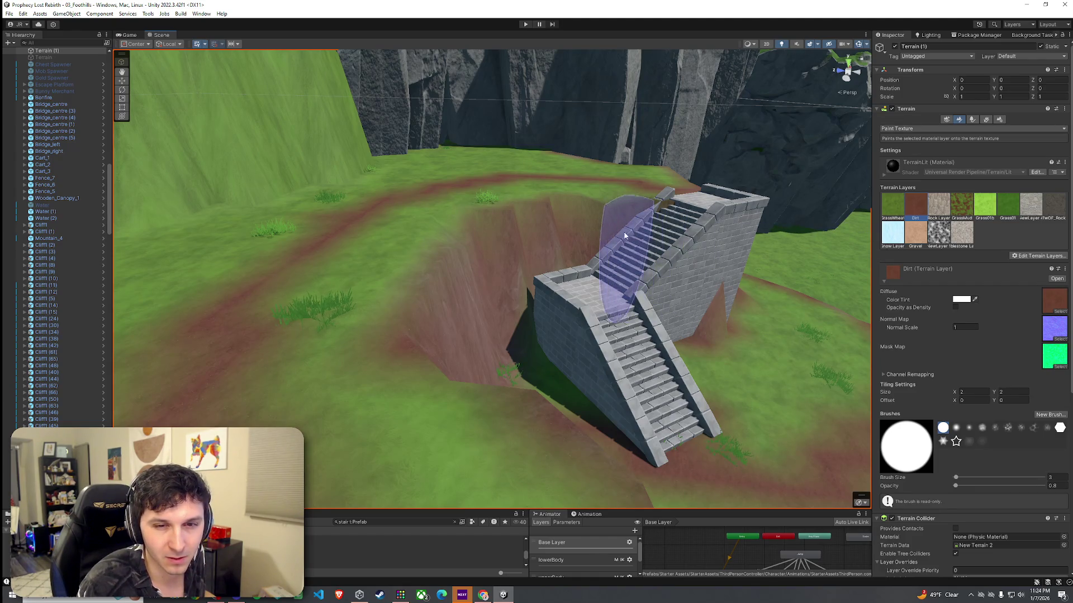
mouse_move(627, 244)
left_mouse_down()
mouse_move(652, 286)
mouse_move(719, 304)
mouse_move(865, 255)
mouse_move(73, 230)
left_mouse_up()
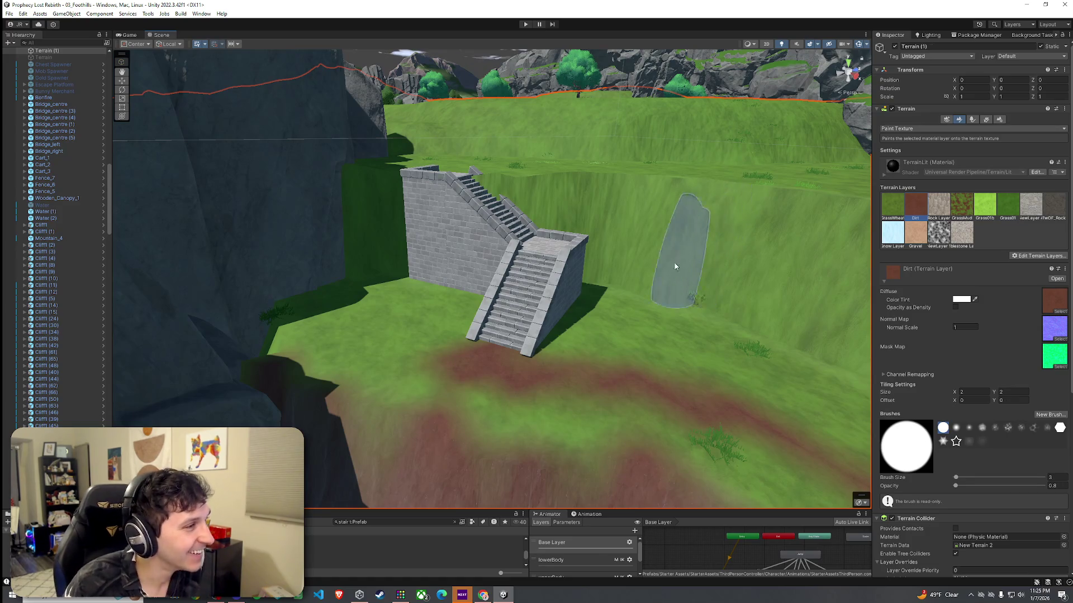
Raise the brush to size 4 and opacity 6.5, then paint Dirt onto the wall right of the stairs
mouse_move(678, 268)
left_mouse_down()
mouse_move(492, 329)
mouse_move(517, 316)
mouse_move(407, 240)
left_mouse_up()
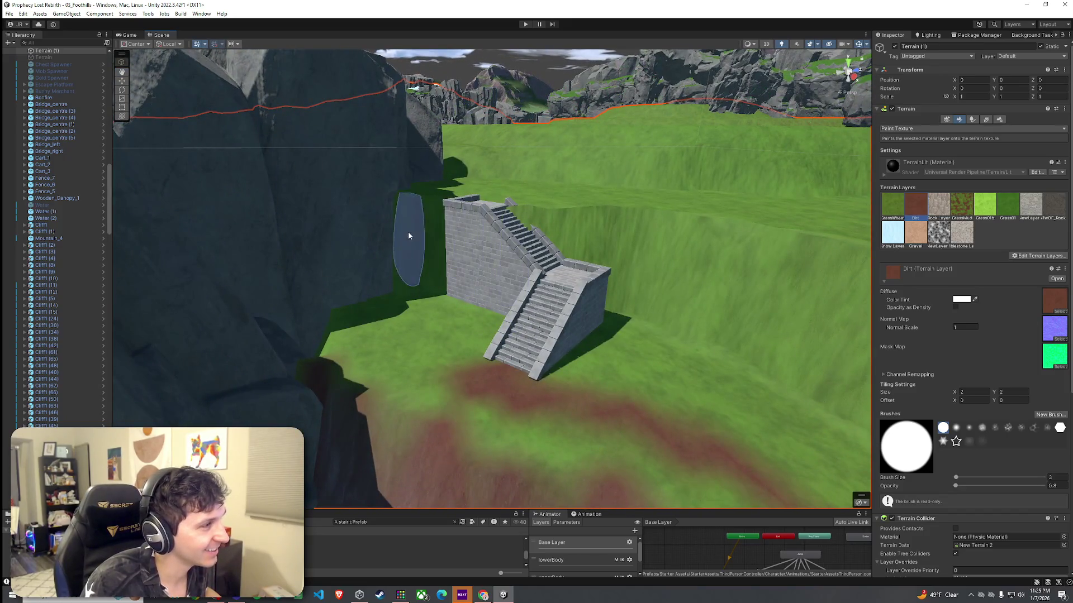
left_click_drag(956, 479, 958, 486)
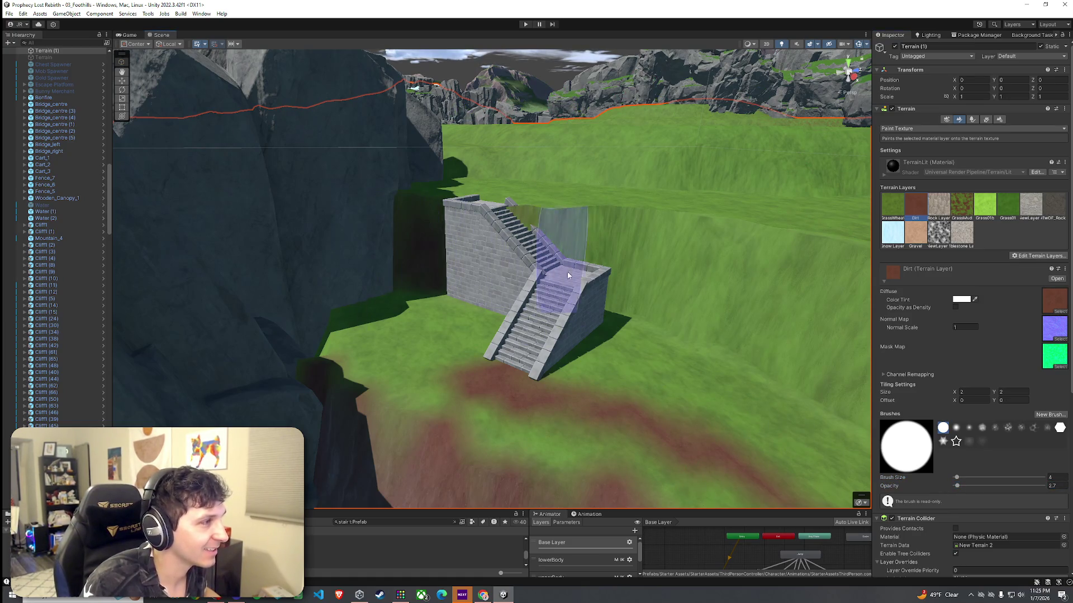
left_click_drag(958, 486, 961, 486)
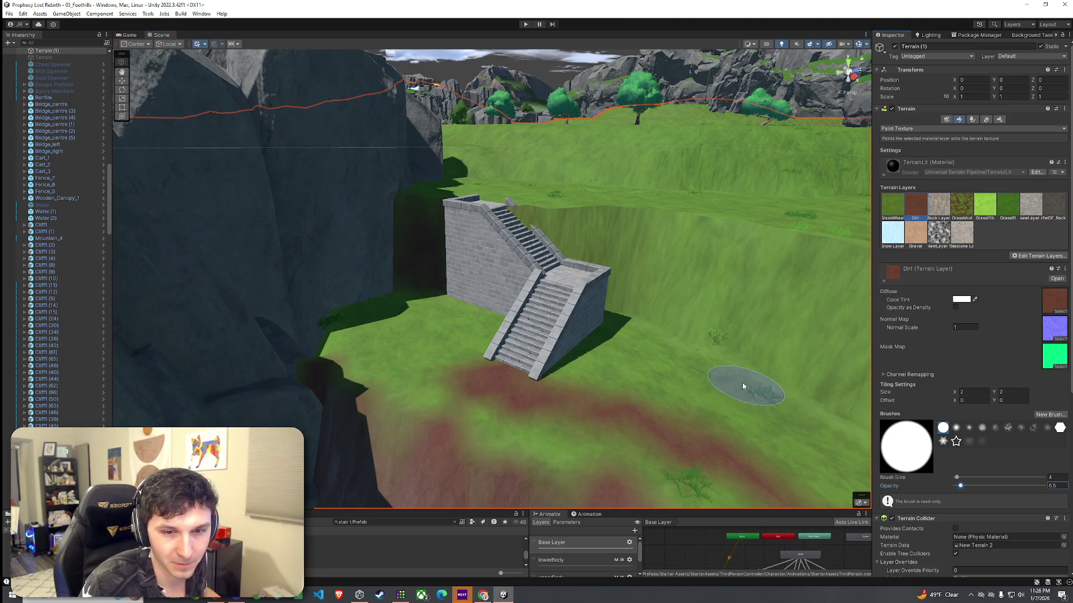
left_click_drag(680, 362, 691, 366)
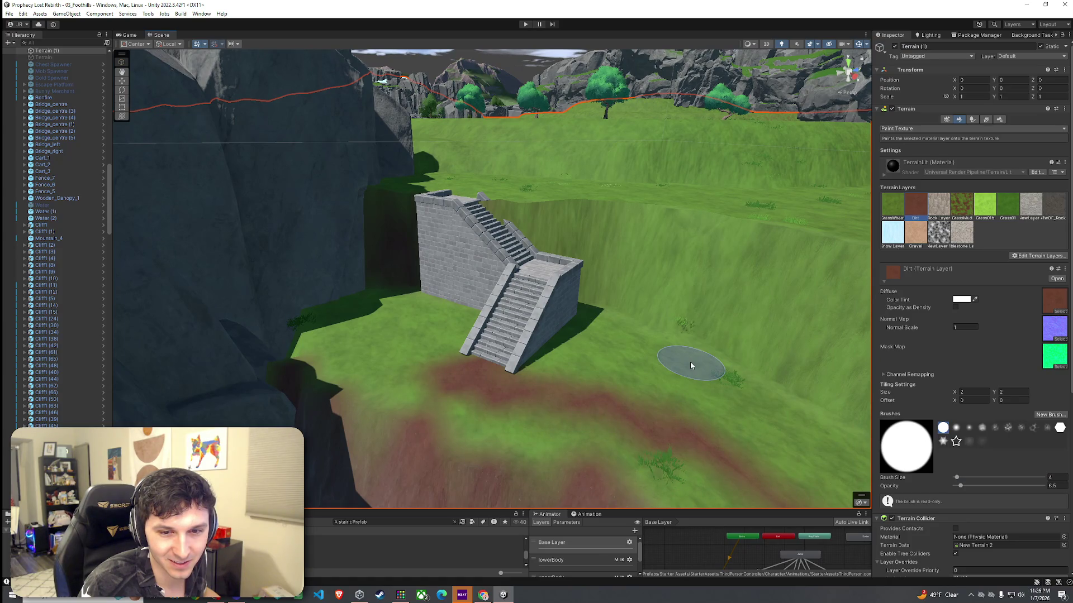
mouse_move(691, 366)
left_mouse_down()
mouse_move(514, 306)
mouse_move(451, 263)
left_mouse_up()
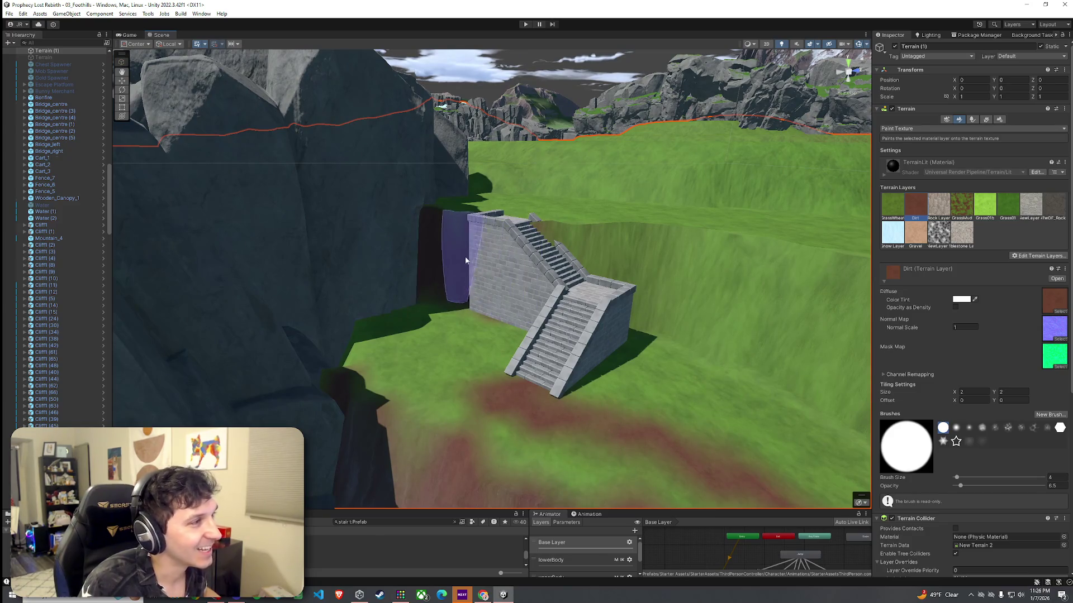
left_click_drag(584, 258, 673, 263)
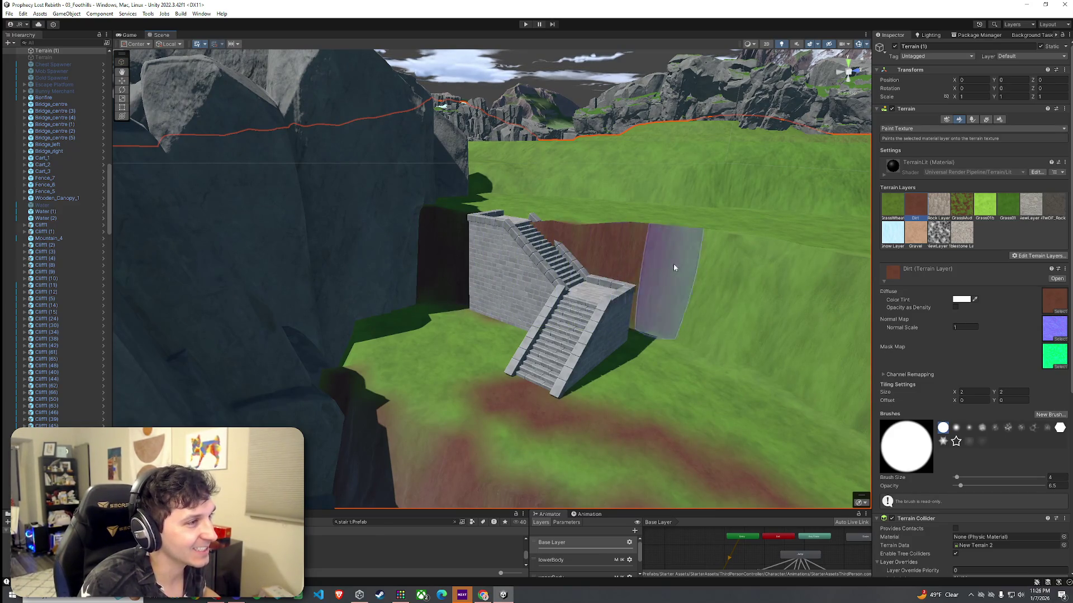
mouse_move(594, 263)
left_mouse_down()
mouse_move(505, 269)
mouse_move(546, 275)
mouse_move(547, 286)
mouse_move(711, 292)
mouse_move(707, 278)
mouse_move(548, 305)
mouse_move(586, 316)
left_mouse_up()
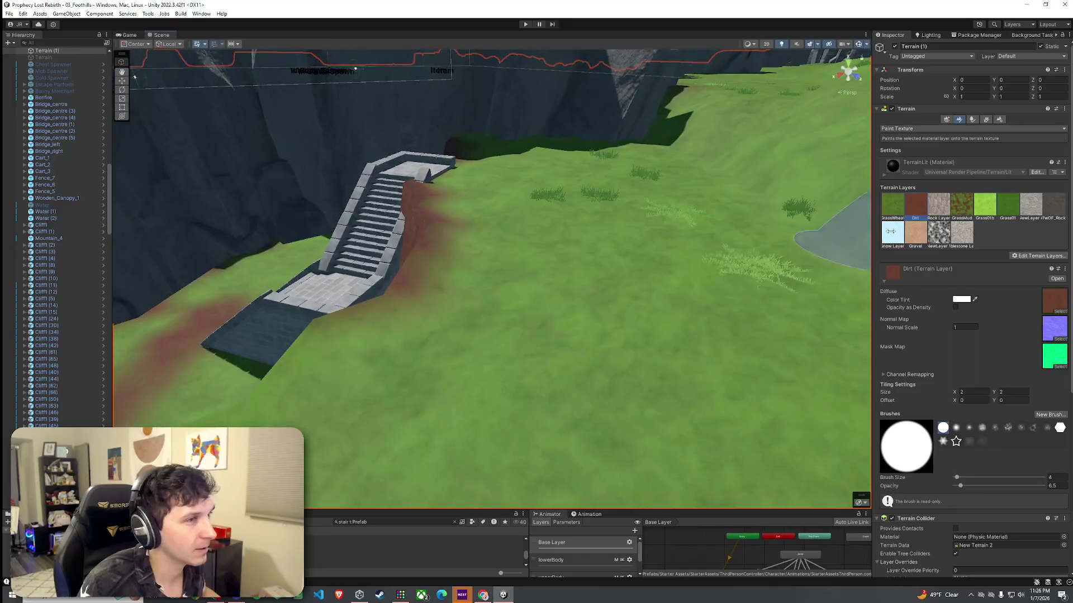
Switch to Set Height, sample 46.25526 from the terrain, and level the ground beside the stairs
left_click(950, 129)
left_click(916, 162)
left_click(719, 243, "shift")
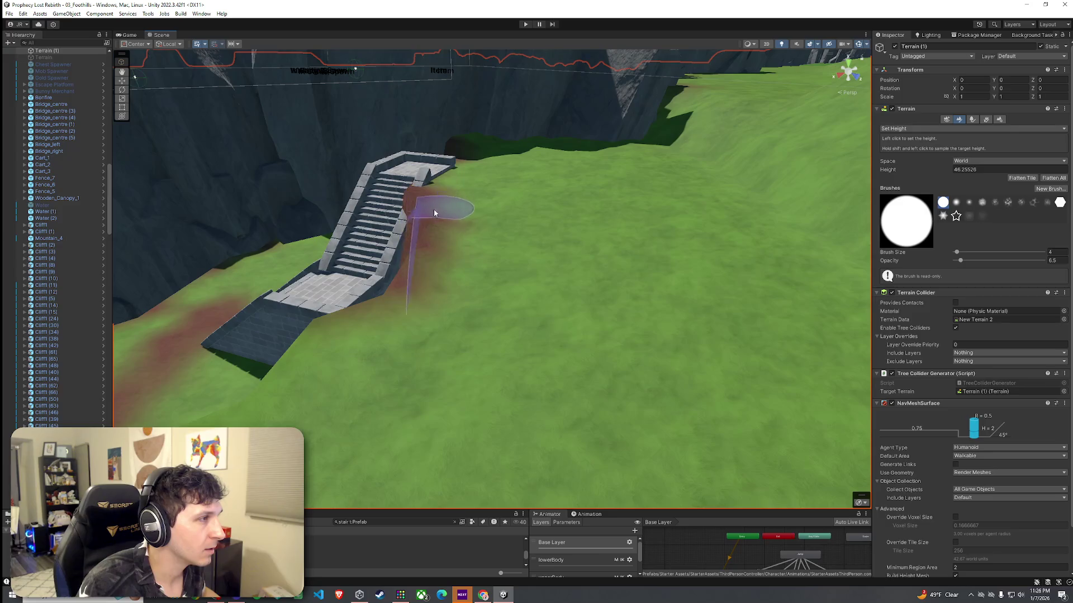
mouse_move(384, 316)
left_mouse_down()
mouse_move(411, 361)
mouse_move(531, 297)
left_mouse_up()
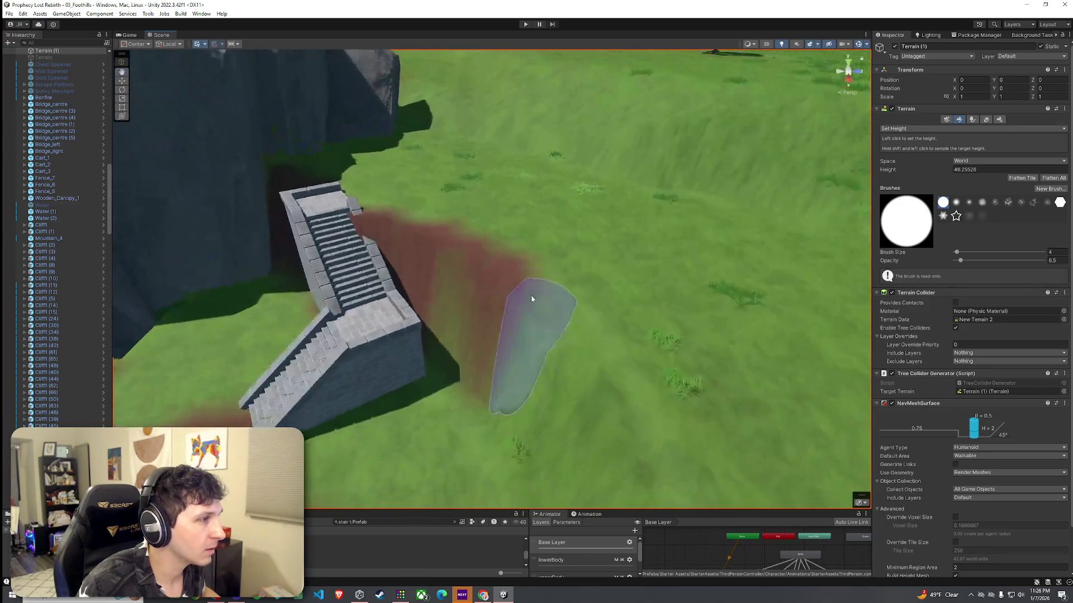
scroll(602, 357, "up", 5)
scroll(612, 306, "down", 3)
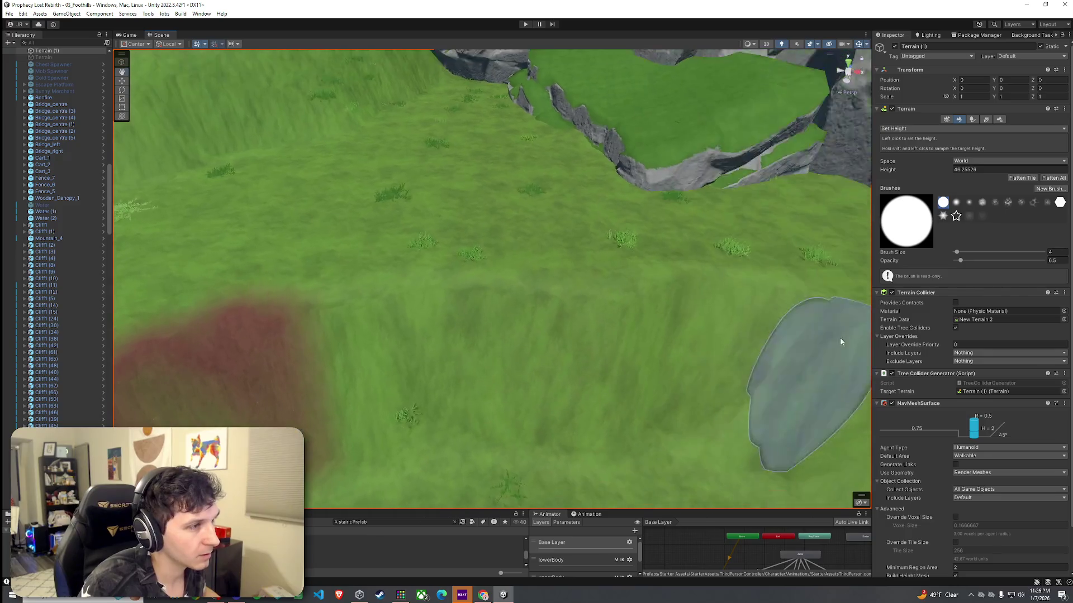
Turn the view back toward the stairs and return to Paint Texture
left_click_drag(746, 290, 501, 274)
mouse_move(640, 257)
left_mouse_down()
mouse_move(726, 224)
mouse_move(695, 268)
mouse_move(635, 260)
mouse_move(577, 229)
mouse_move(678, 220)
left_mouse_up()
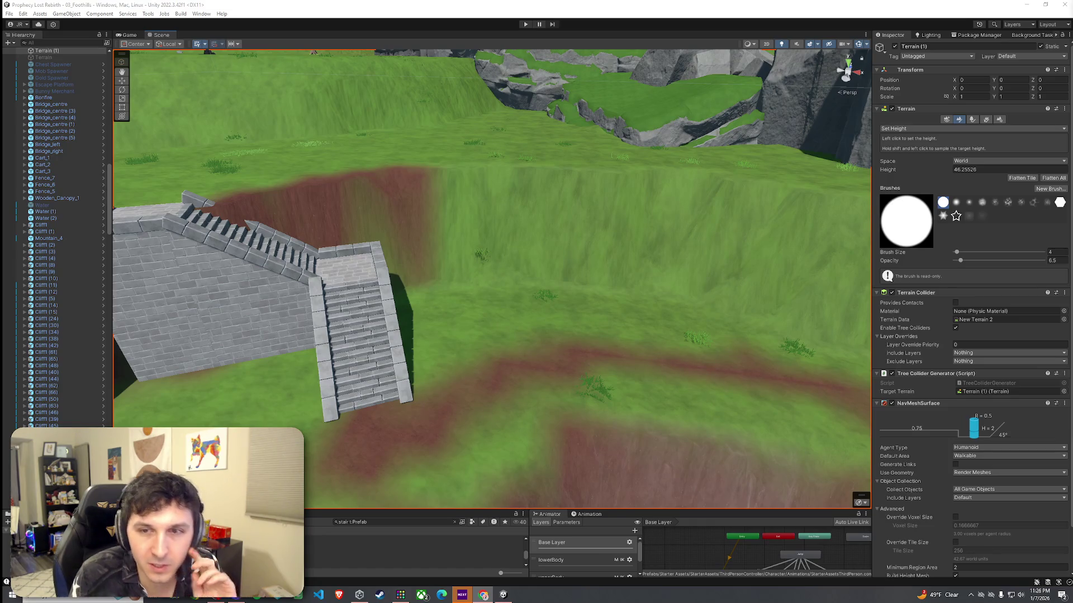
key("Right")
key("Right")
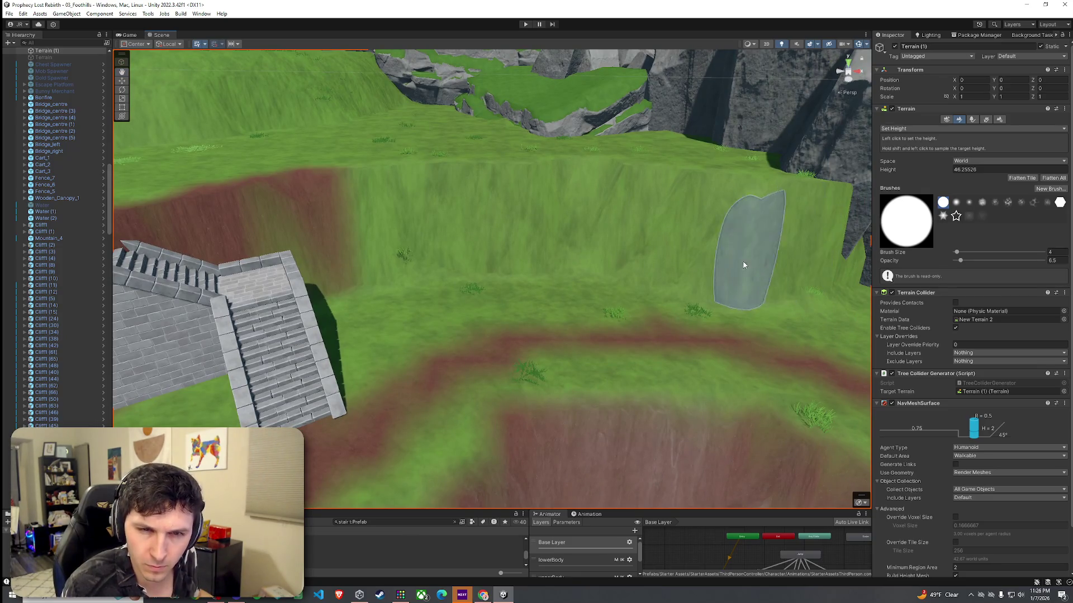
mouse_move(699, 273)
left_mouse_down()
mouse_move(541, 287)
mouse_move(454, 273)
mouse_move(689, 260)
left_mouse_up()
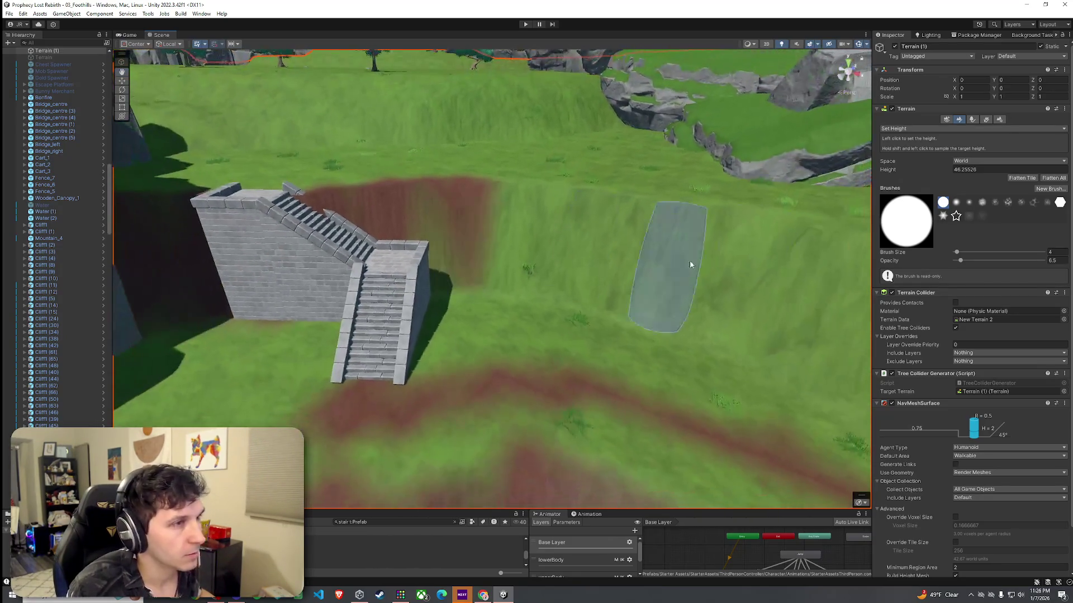
left_click(950, 129)
left_click(916, 147)
Sweep a broad Dirt-layer band across the grassy slope behind the staircase
mouse_move(503, 270)
left_mouse_down()
mouse_move(427, 270)
mouse_move(547, 264)
mouse_move(665, 274)
mouse_move(531, 216)
mouse_move(635, 252)
mouse_move(788, 274)
mouse_move(718, 253)
mouse_move(699, 266)
mouse_move(721, 294)
left_mouse_up()
scroll(665, 274, "up", 3)
scroll(726, 285, "up", 2)
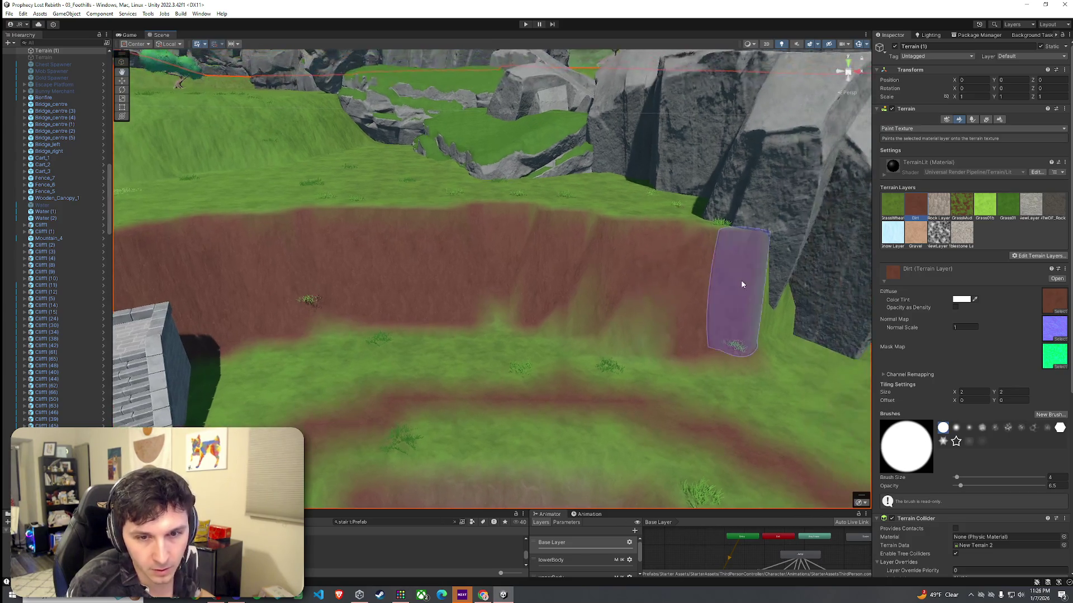
scroll(715, 279, "up", 3)
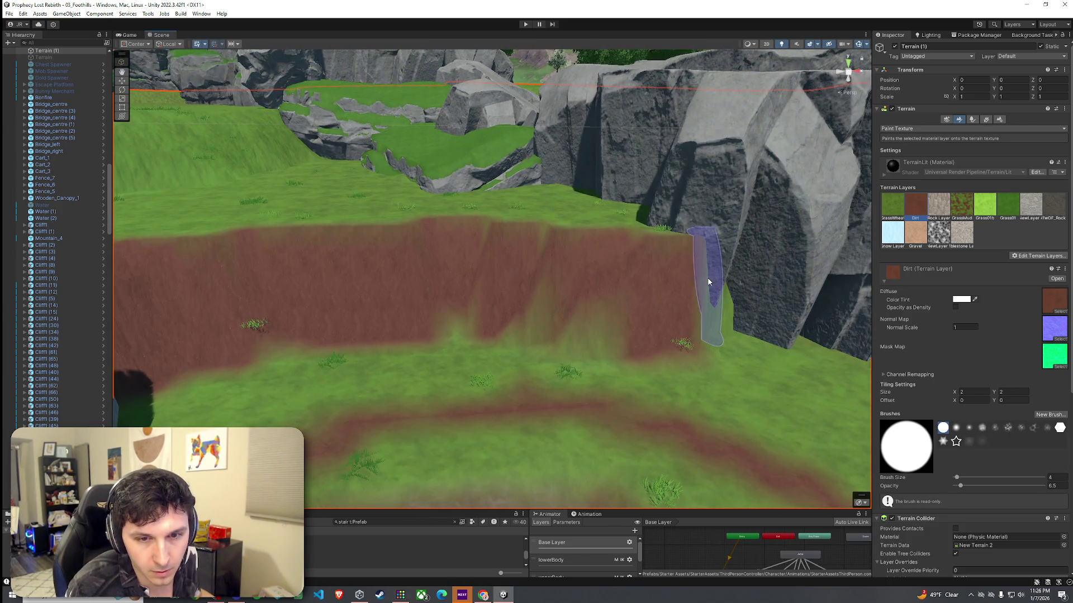
scroll(671, 282, "up", 2)
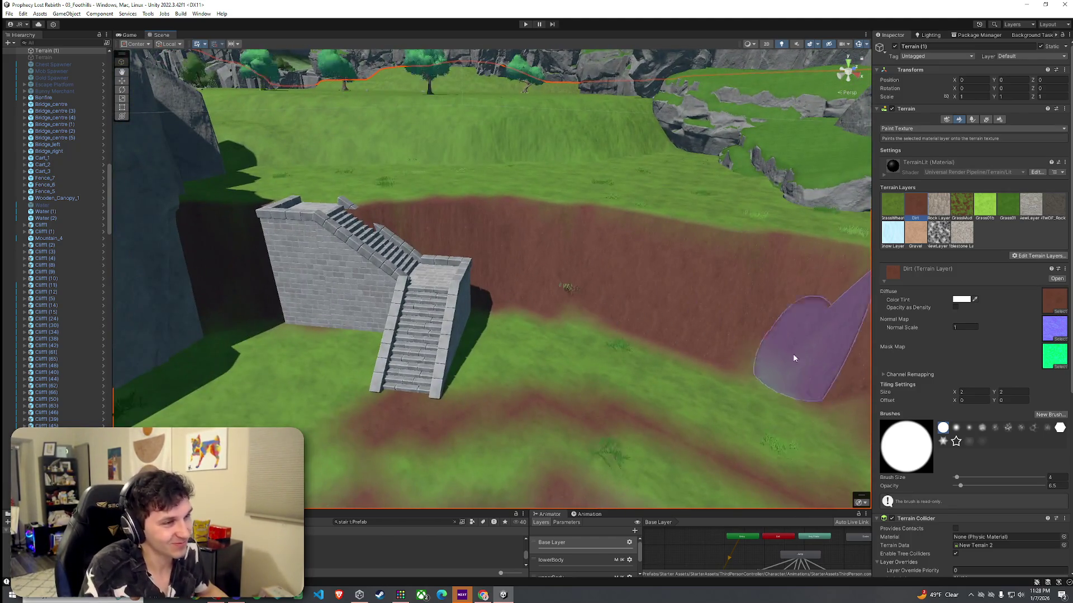
mouse_move(793, 354)
left_mouse_down()
mouse_move(818, 348)
mouse_move(756, 306)
mouse_move(649, 327)
mouse_move(551, 326)
mouse_move(510, 290)
mouse_move(510, 302)
mouse_move(822, 367)
mouse_move(691, 334)
left_mouse_up()
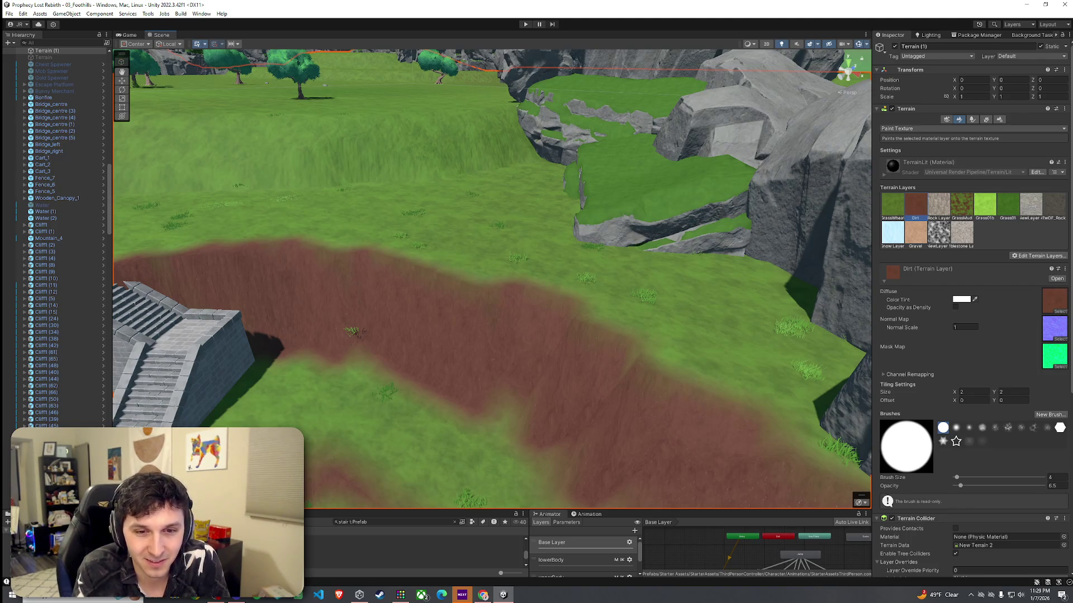
Dismiss a context menu, orbit over the slope toward the cliffs, and open the Terrain tools list
right_click(95, 77)
key("Escape")
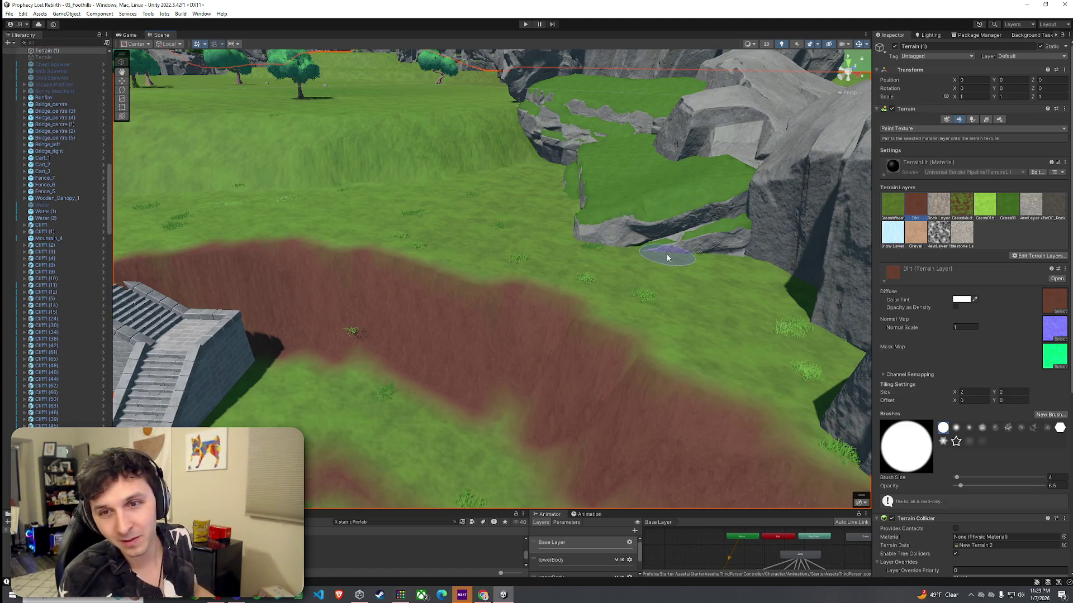
mouse_move(666, 366)
left_mouse_down()
mouse_move(581, 357)
mouse_move(662, 306)
mouse_move(730, 323)
mouse_move(738, 352)
mouse_move(816, 324)
mouse_move(870, 285)
mouse_move(782, 342)
left_mouse_up()
key("a")
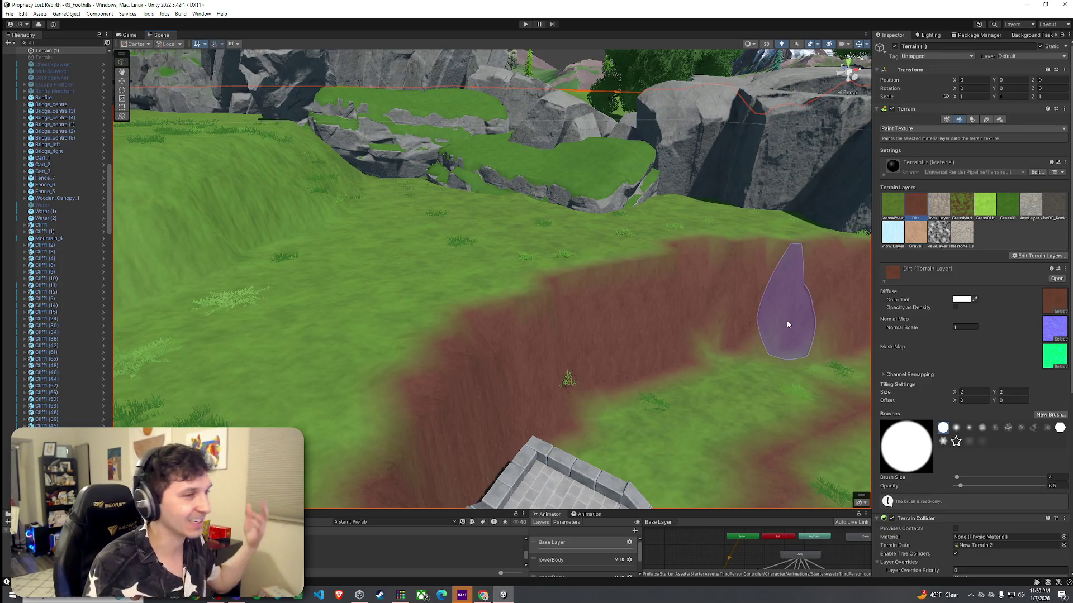
mouse_move(776, 321)
left_mouse_down()
mouse_move(800, 291)
mouse_move(773, 304)
mouse_move(827, 327)
left_mouse_up()
left_click(919, 130)
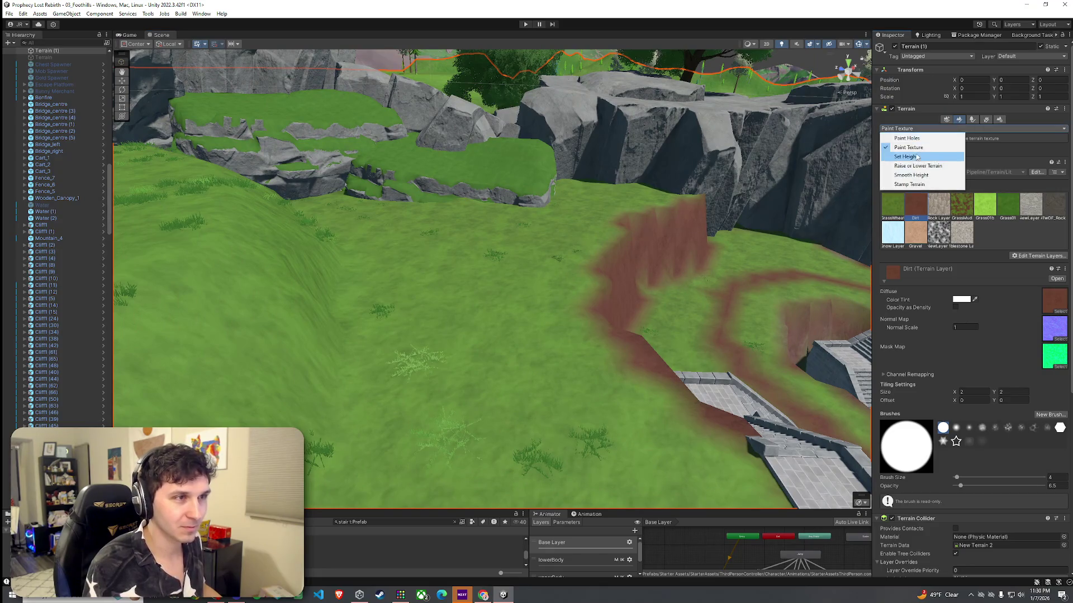
Switch to Smooth Height and soften the dirt slope edge around the stairs and cliffs
left_click(916, 175)
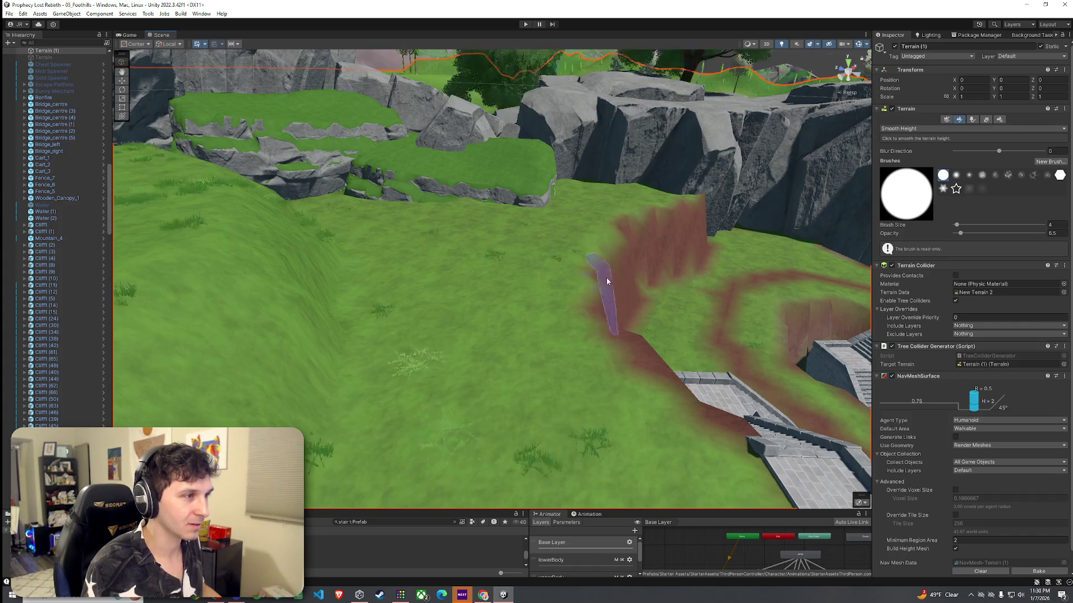
mouse_move(742, 431)
left_mouse_down()
mouse_move(814, 474)
mouse_move(712, 424)
mouse_move(718, 412)
left_mouse_up()
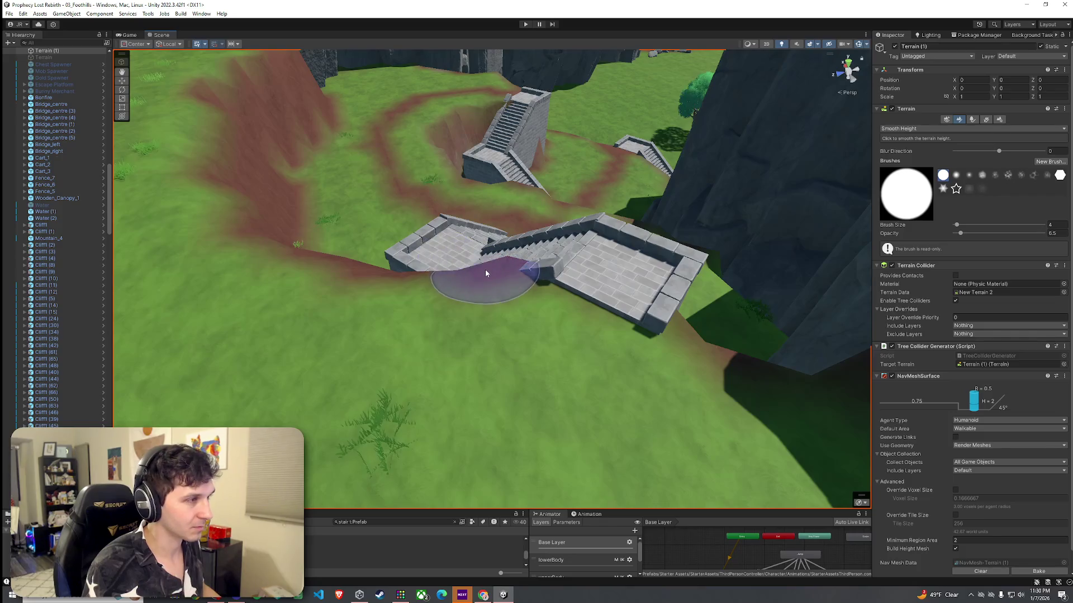
mouse_move(754, 372)
left_mouse_down()
mouse_move(722, 356)
mouse_move(614, 361)
mouse_move(515, 371)
mouse_move(491, 388)
mouse_move(491, 311)
mouse_move(561, 324)
mouse_move(301, 335)
mouse_move(412, 337)
left_mouse_up()
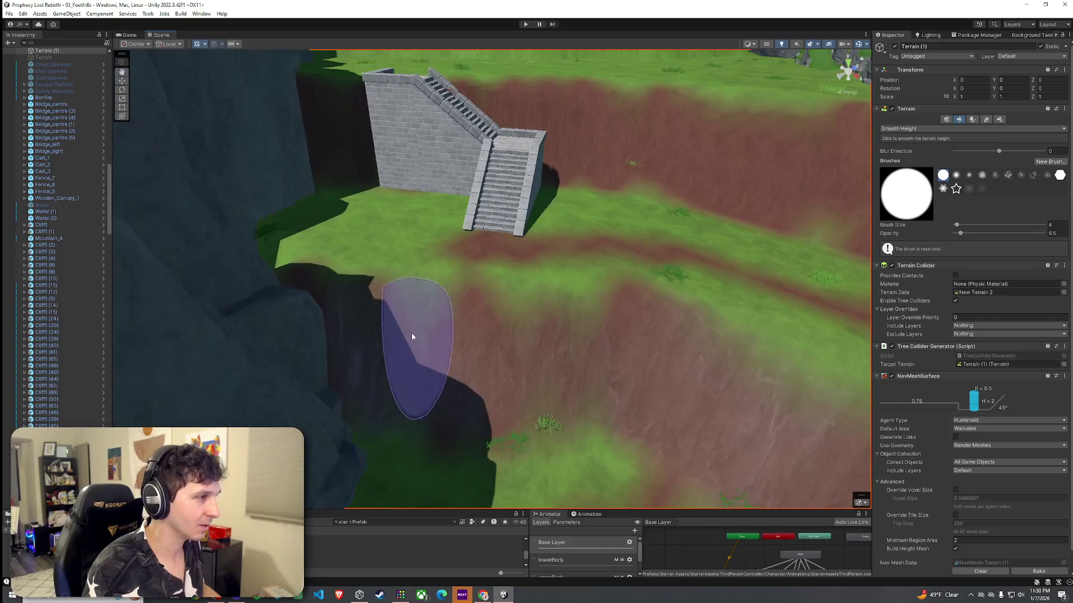
mouse_move(294, 314)
left_mouse_down()
mouse_move(760, 385)
mouse_move(598, 300)
mouse_move(558, 303)
left_mouse_up()
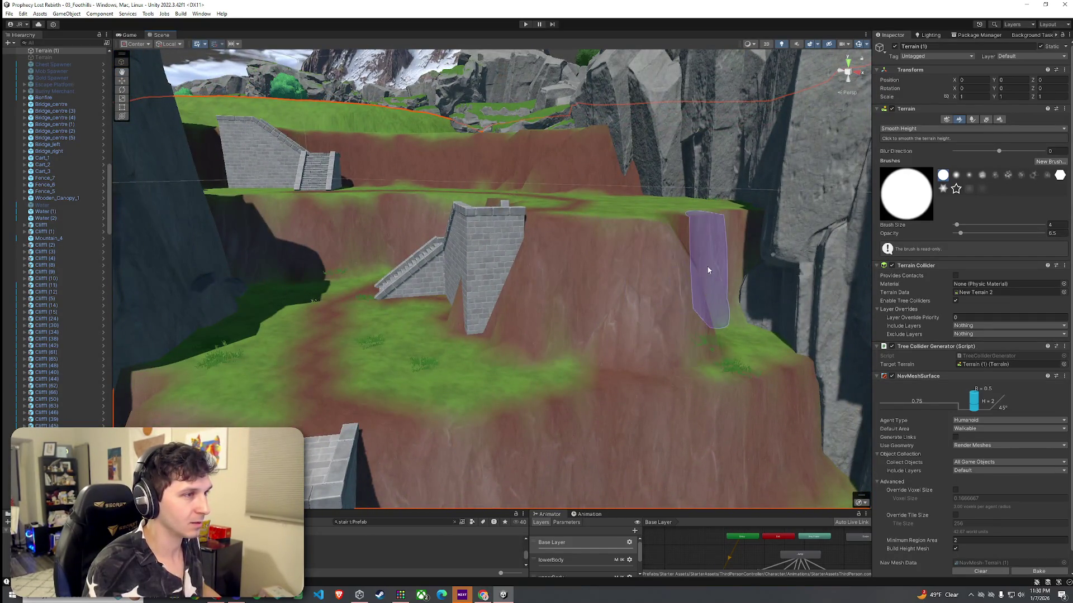
left_click_drag(743, 256, 756, 320)
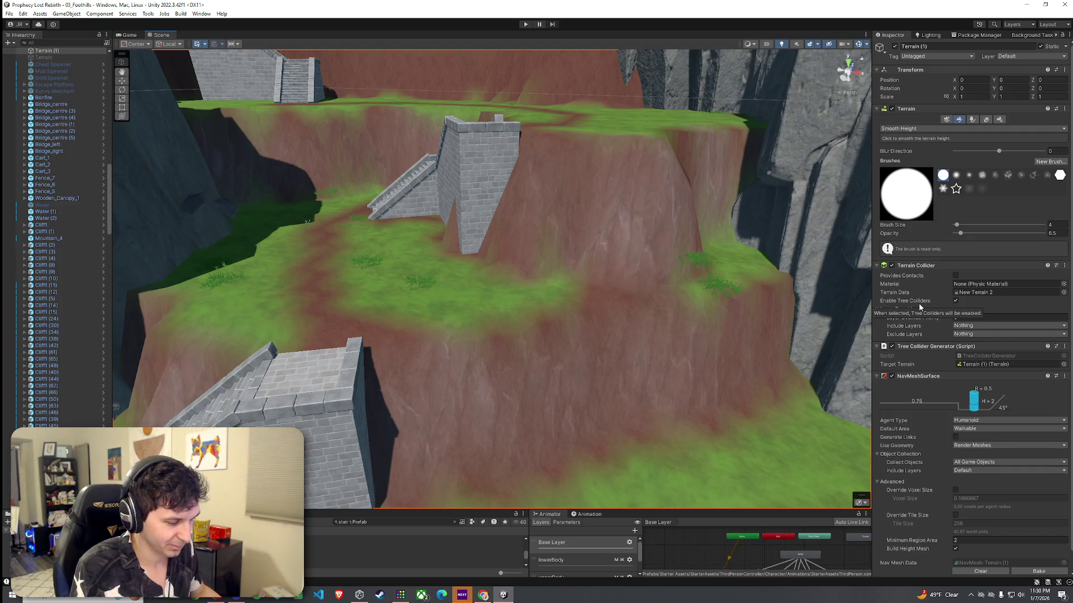
mouse_move(754, 299)
left_mouse_down()
mouse_move(635, 278)
mouse_move(706, 246)
mouse_move(641, 241)
mouse_move(598, 197)
mouse_move(609, 244)
left_mouse_up()
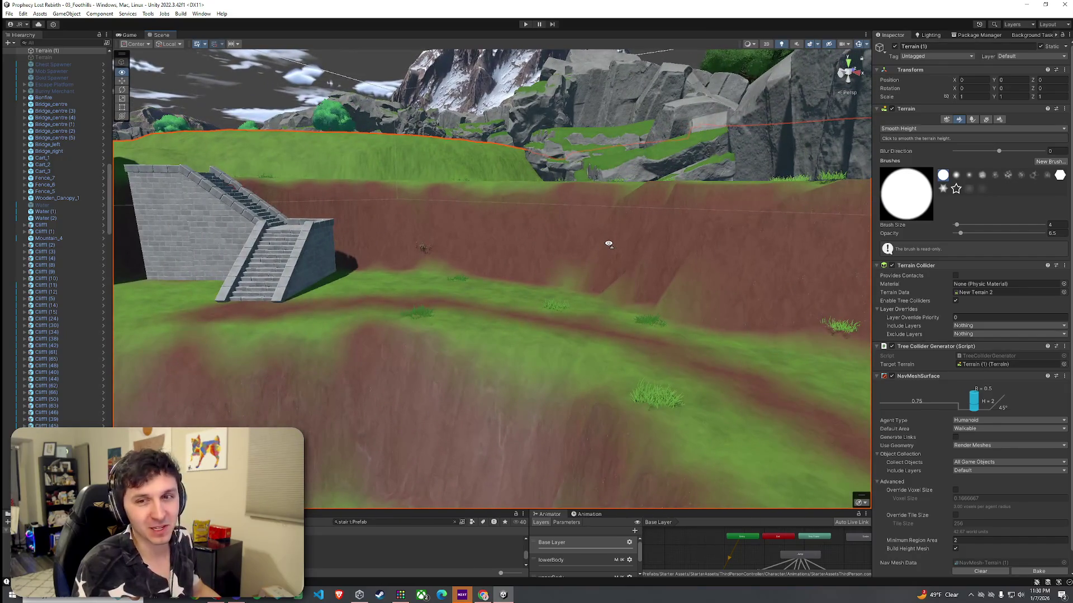
left_click(947, 128)
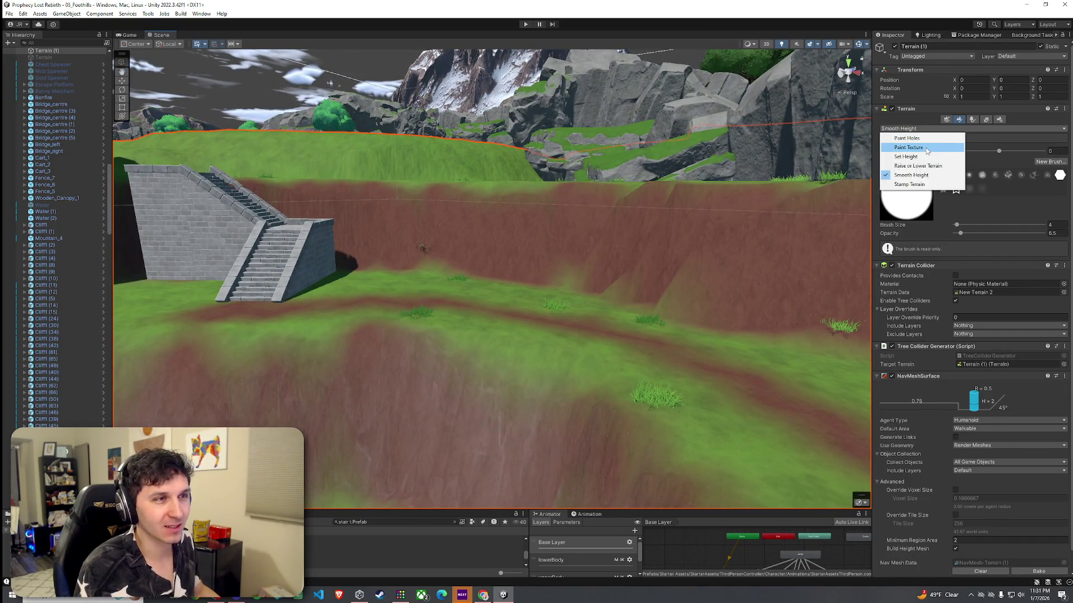
Return to Paint Texture and blend Rock Layer strokes into the brown cliff face, undoing the first attempt
left_click(926, 149)
scroll(828, 234, "up", 4)
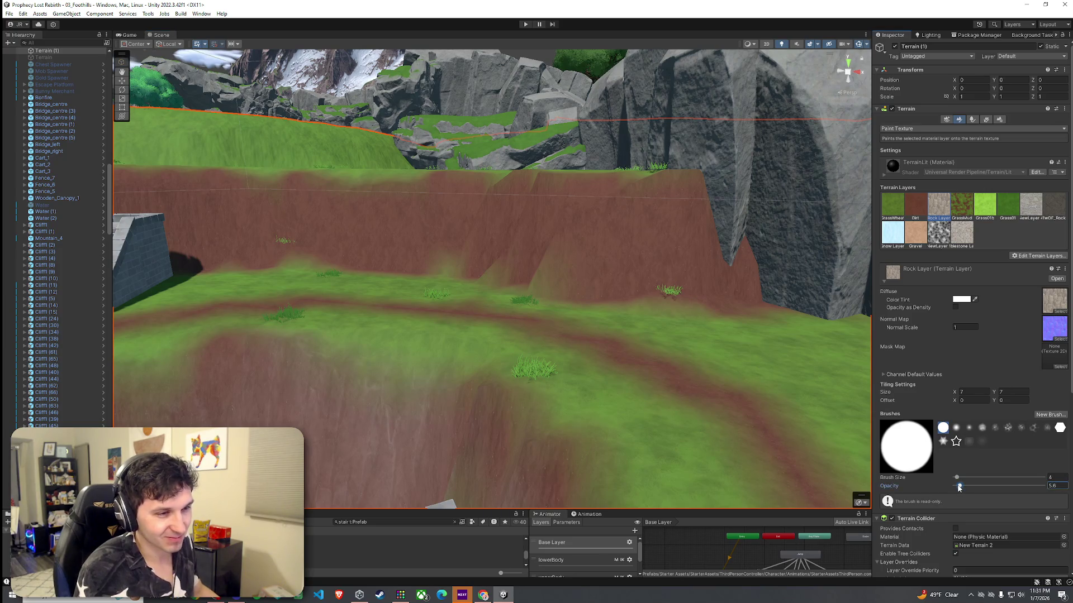
mouse_move(738, 223)
left_mouse_down()
mouse_move(723, 283)
mouse_move(539, 240)
left_mouse_up()
key("ctrl+z")
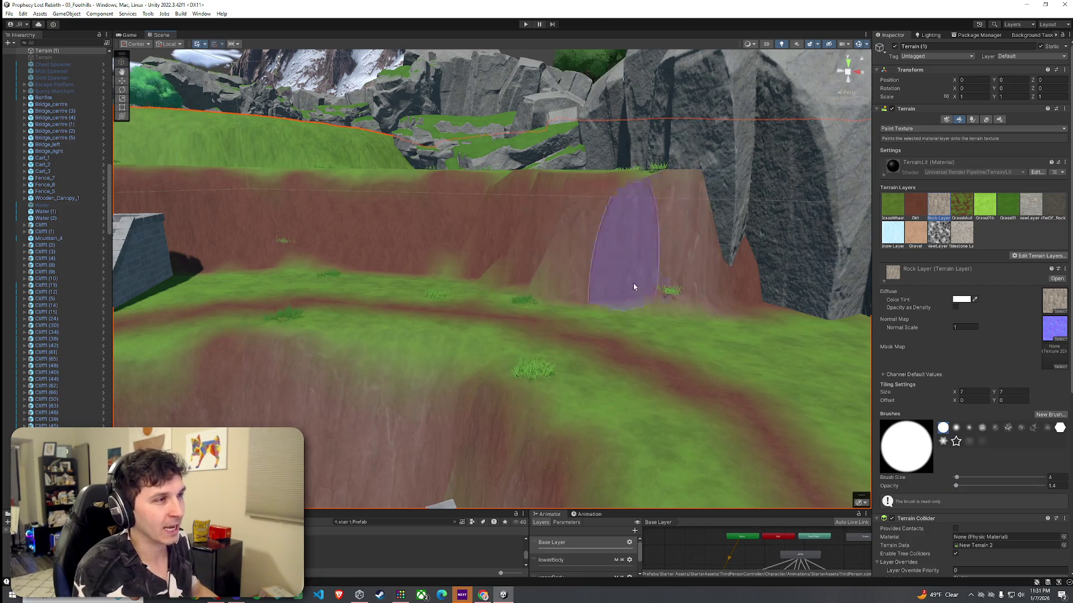
left_click_drag(637, 283, 477, 260)
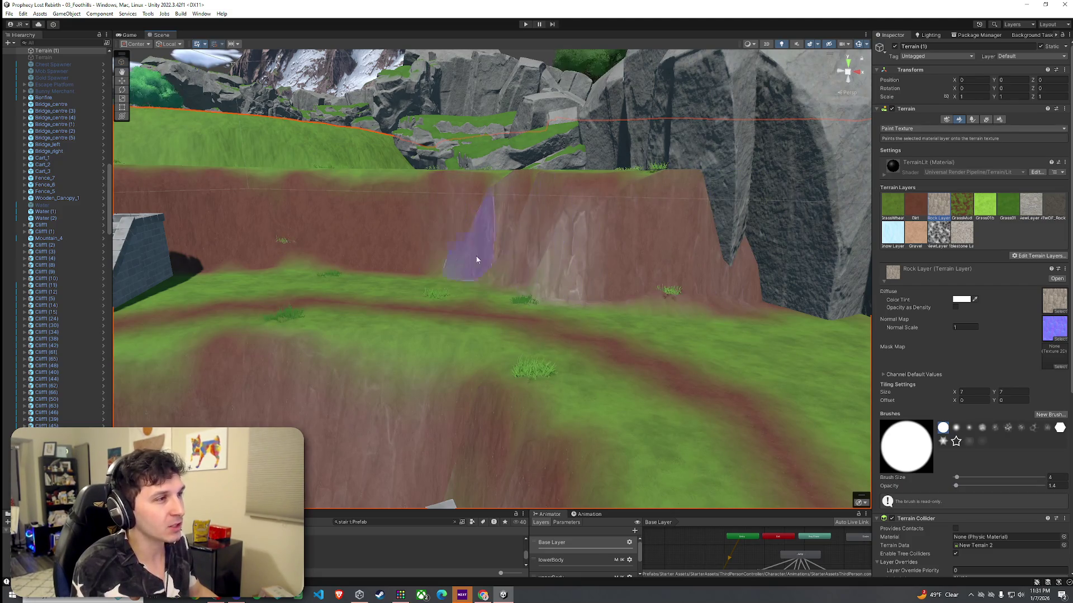
scroll(544, 317, "up", 5)
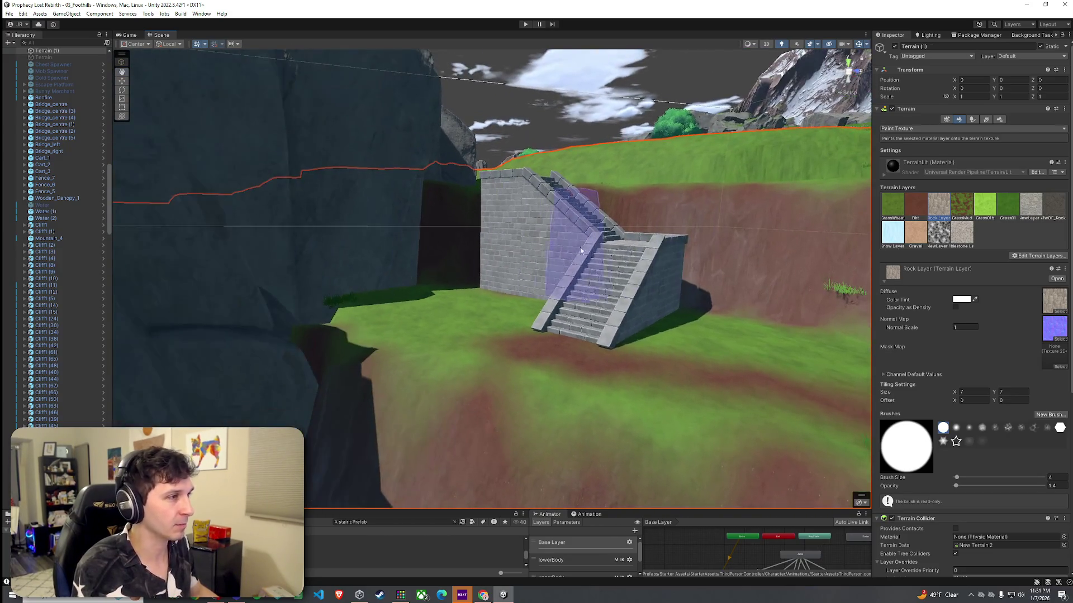
mouse_move(581, 251)
left_mouse_down()
mouse_move(464, 252)
mouse_move(715, 290)
mouse_move(628, 301)
left_mouse_up()
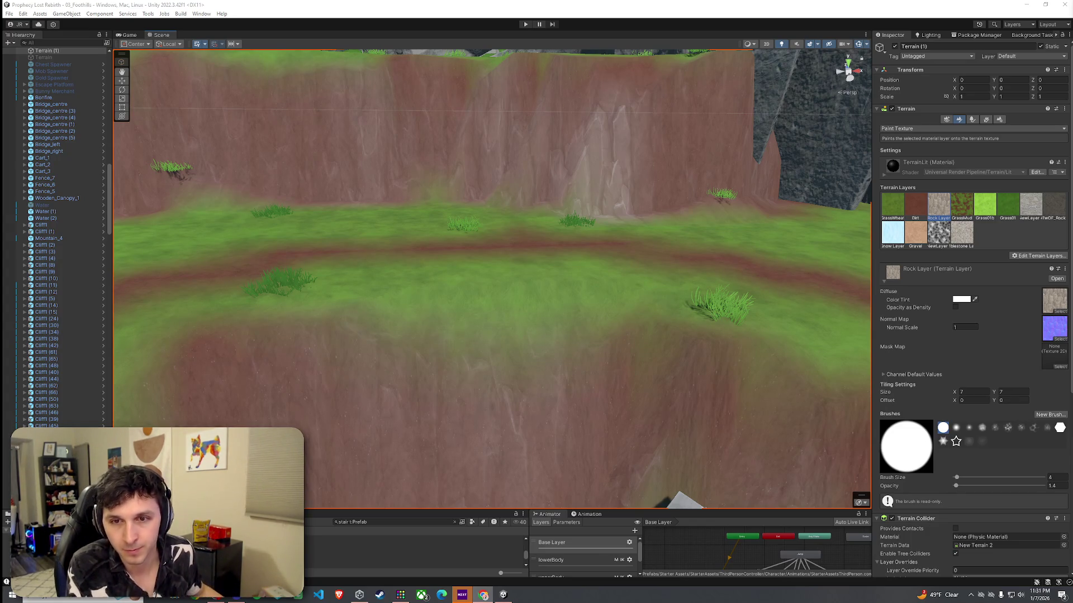
left_click(9, 13)
left_click_drag(388, 199, 492, 235)
scroll(491, 235, "down", 5)
Select the Dirt layer, orbit to the stairs and cliff, and switch to Paint Trees
left_click(915, 206)
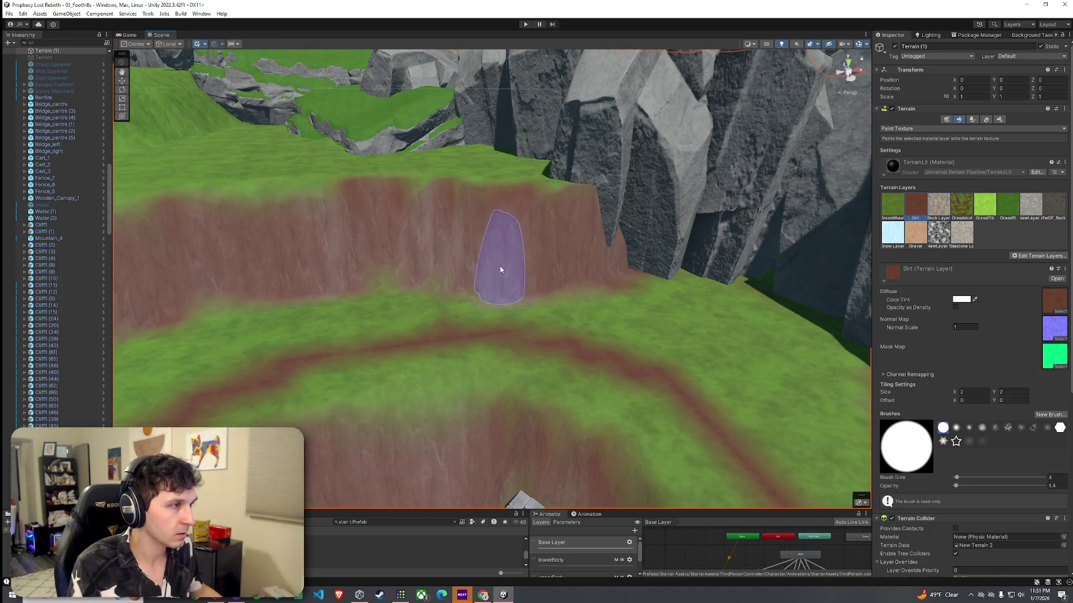
mouse_move(803, 307)
left_mouse_down()
mouse_move(528, 283)
mouse_move(532, 270)
mouse_move(498, 277)
mouse_move(424, 266)
mouse_move(389, 258)
mouse_move(395, 239)
mouse_move(308, 232)
mouse_move(354, 292)
mouse_move(428, 312)
mouse_move(531, 304)
mouse_move(519, 315)
left_mouse_up()
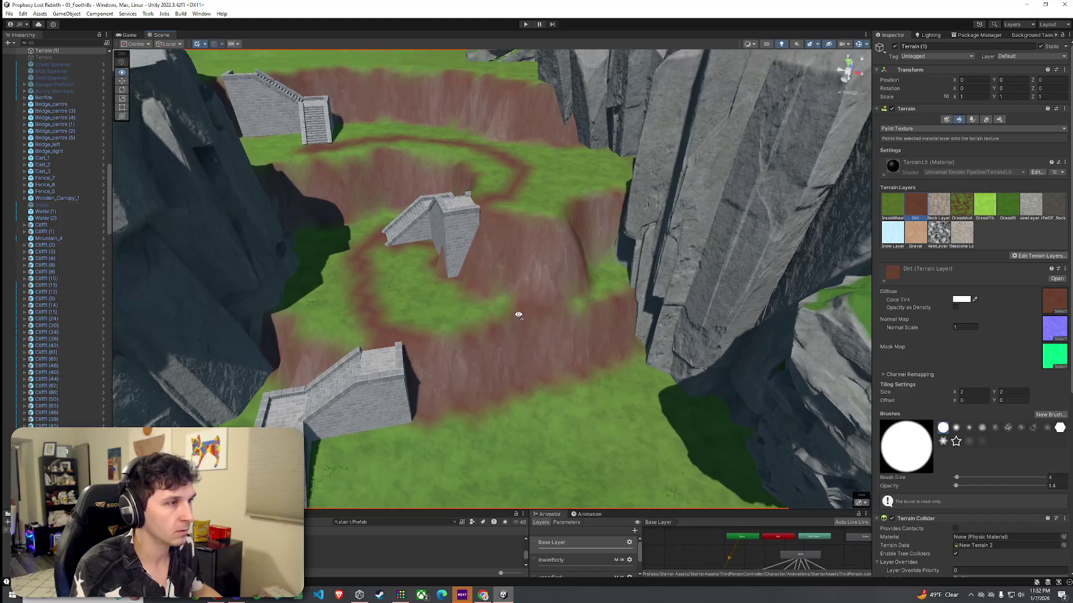
left_click(974, 120)
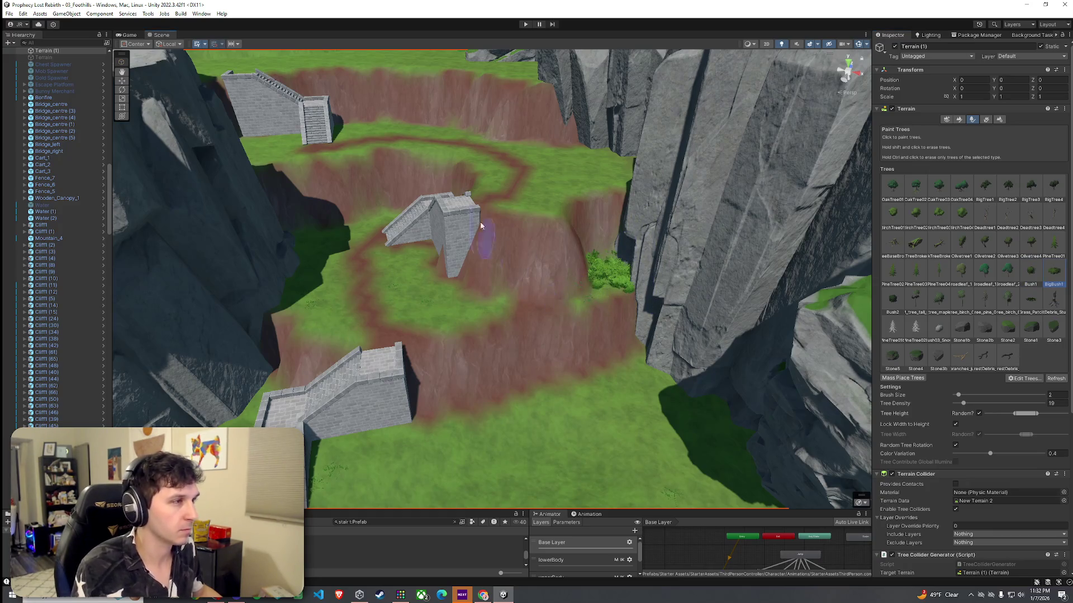
Place bushes near the stairs and along the cliff base
left_click_drag(620, 165, 471, 261)
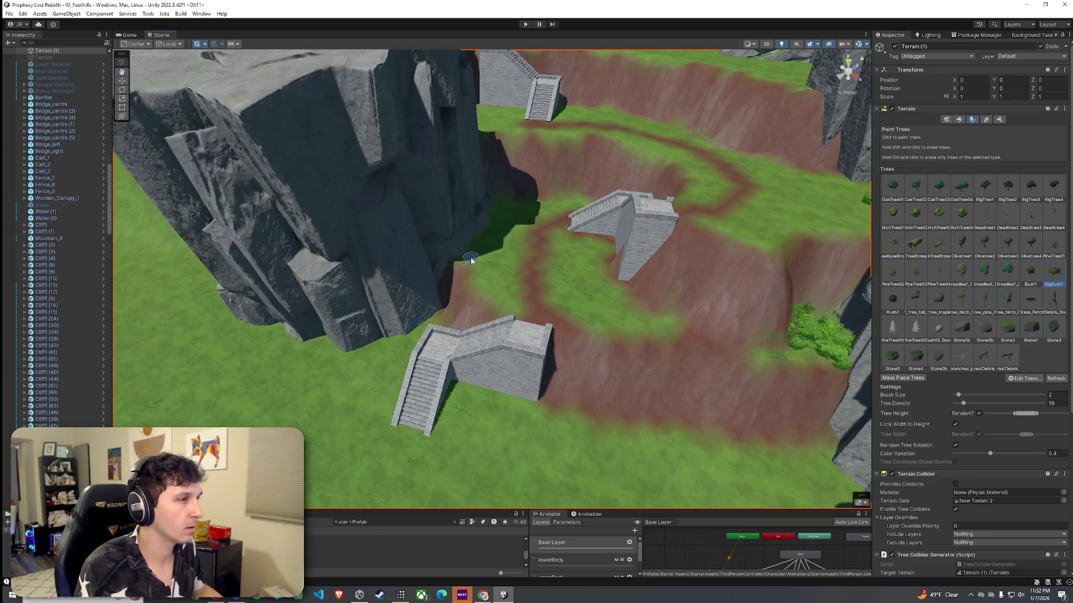
mouse_move(493, 208)
left_mouse_down()
mouse_move(520, 228)
mouse_move(632, 163)
mouse_move(730, 184)
mouse_move(531, 334)
mouse_move(478, 343)
mouse_move(426, 328)
mouse_move(449, 201)
mouse_move(283, 196)
mouse_move(459, 245)
mouse_move(491, 223)
mouse_move(424, 247)
mouse_move(544, 240)
mouse_move(665, 256)
mouse_move(680, 217)
left_mouse_up()
left_click(558, 307)
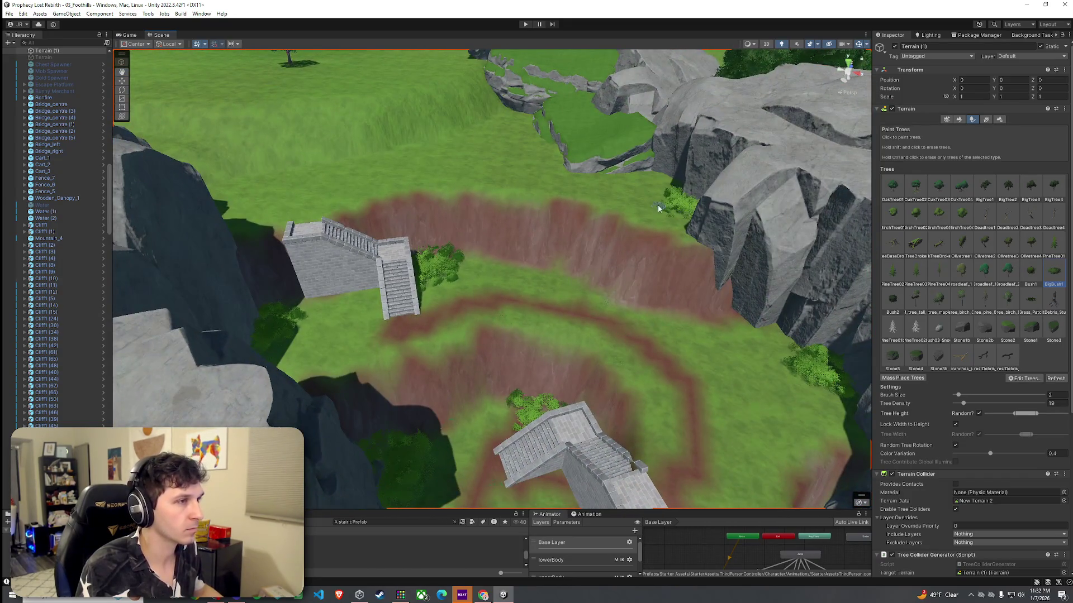
left_click(652, 187)
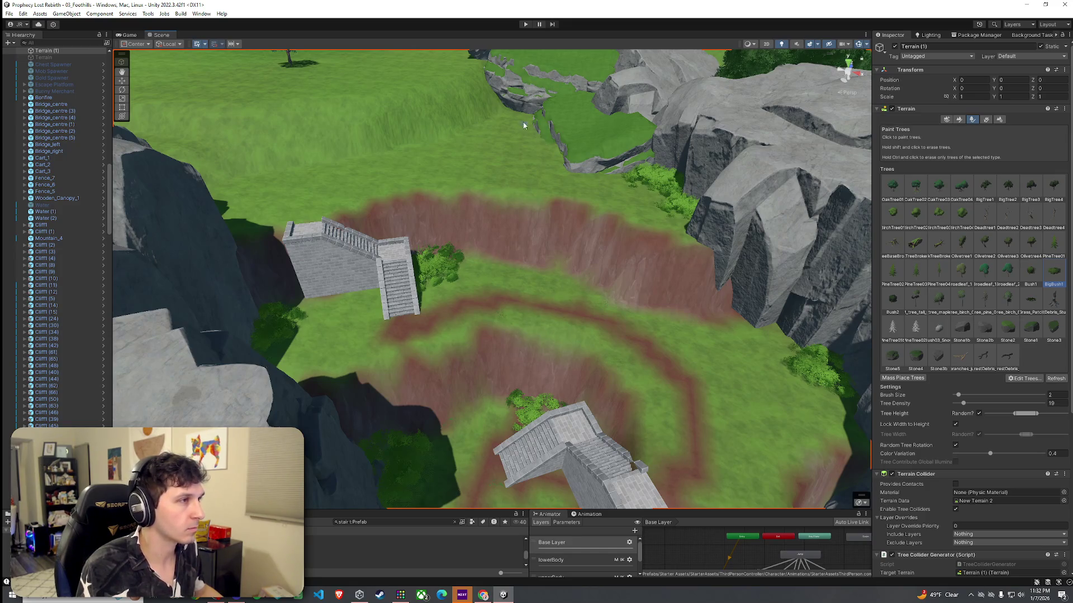
Lower the view toward the staircase and return to Paint Texture, opening the sculpting modes list
left_click_drag(495, 120, 306, 100)
scroll(369, 106, "down", 6)
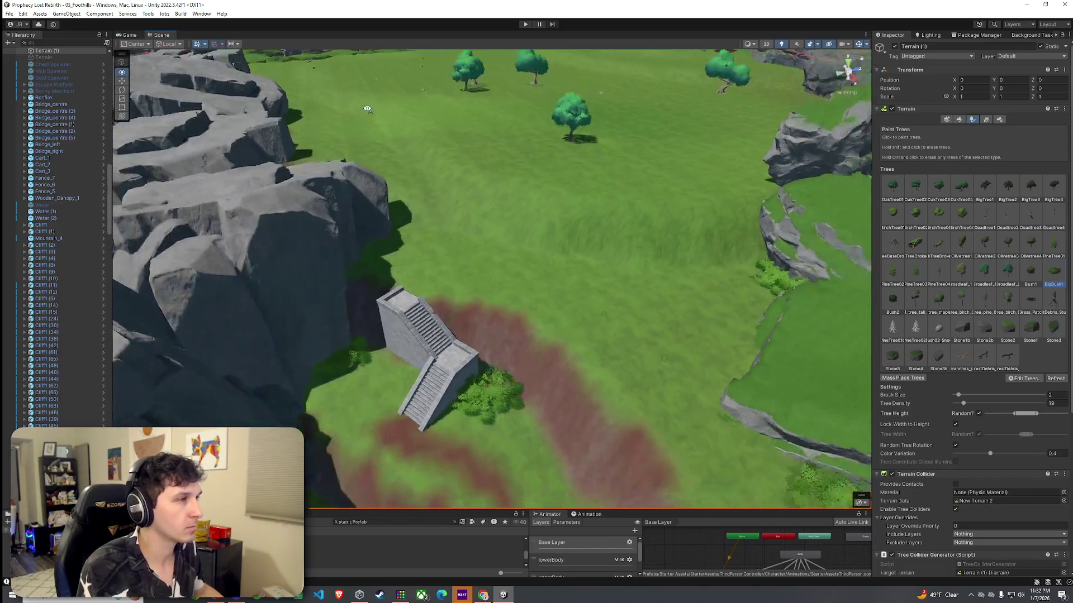
left_click(958, 119)
left_click(943, 128)
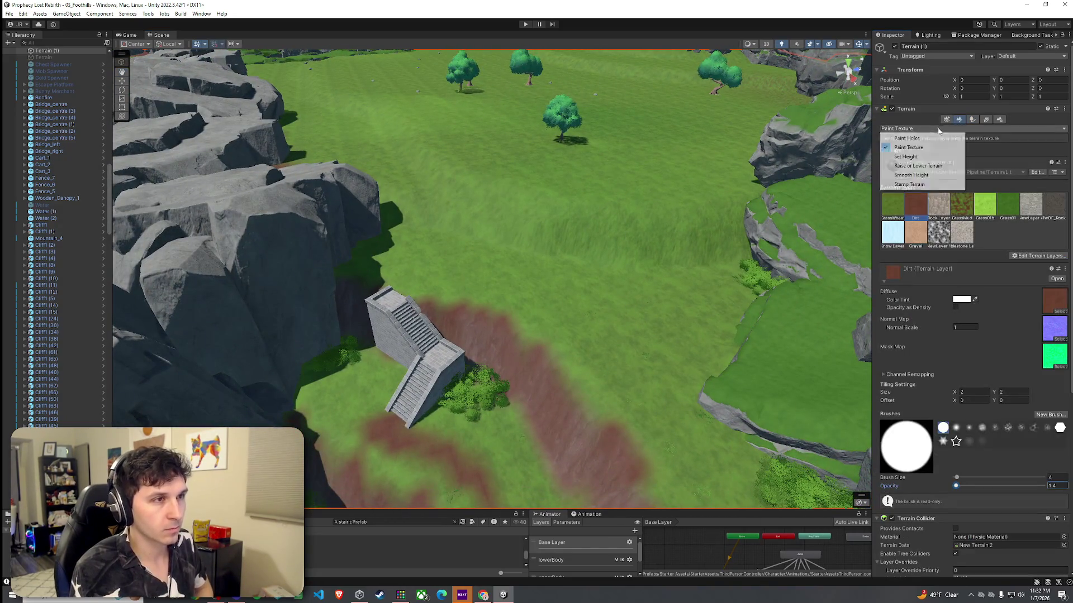
Choose Smooth Height and fly the view out over the meadow toward the central tree
left_click(920, 177)
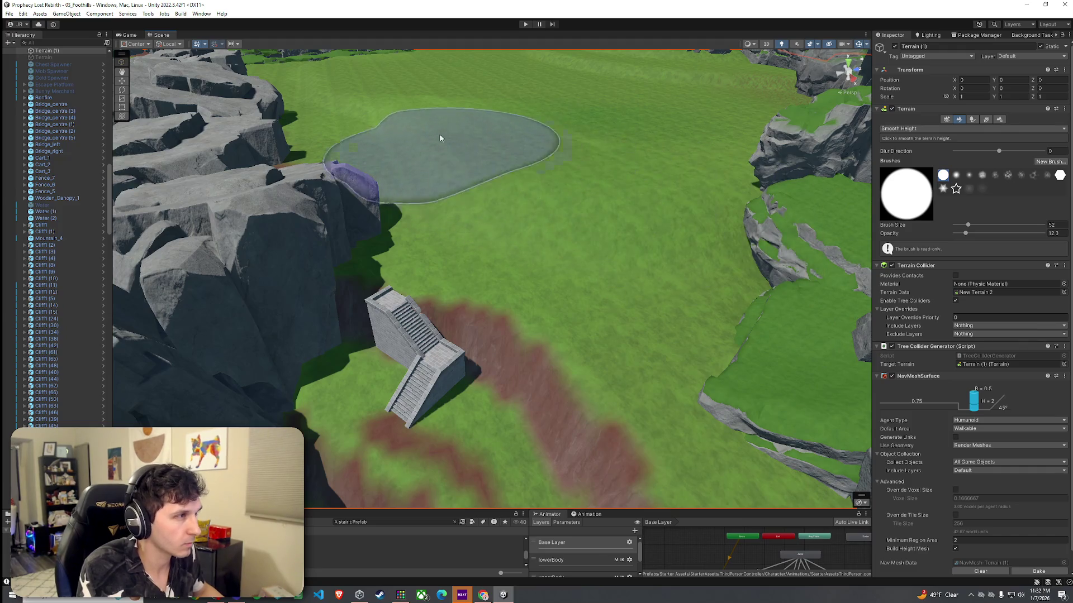
mouse_move(481, 145)
left_mouse_down()
mouse_move(583, 168)
mouse_move(587, 152)
mouse_move(75, 63)
left_mouse_up()
key("w")
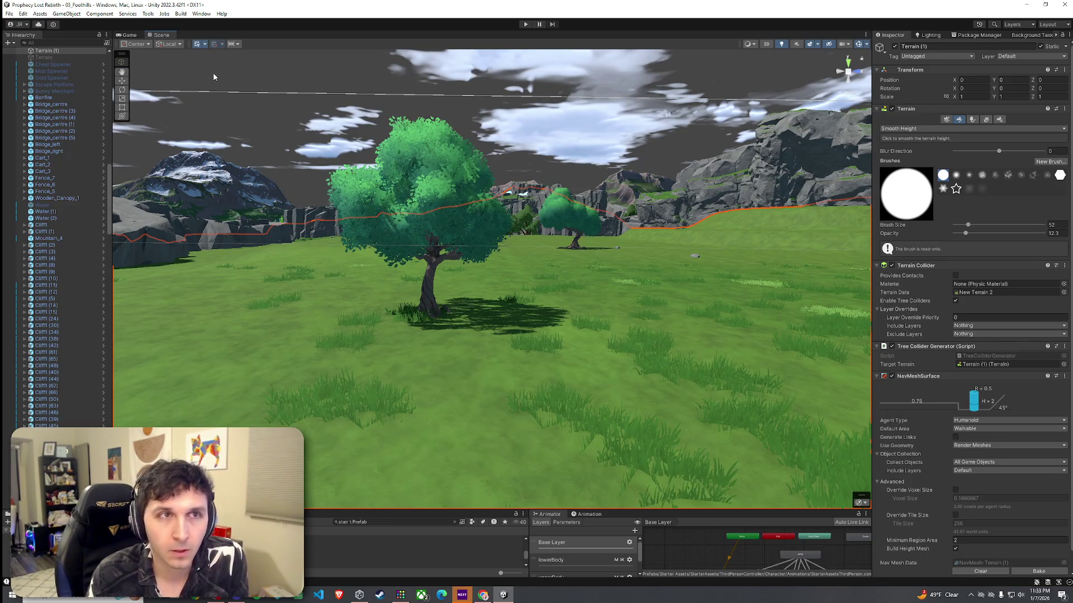
left_click(9, 14)
left_click(72, 56)
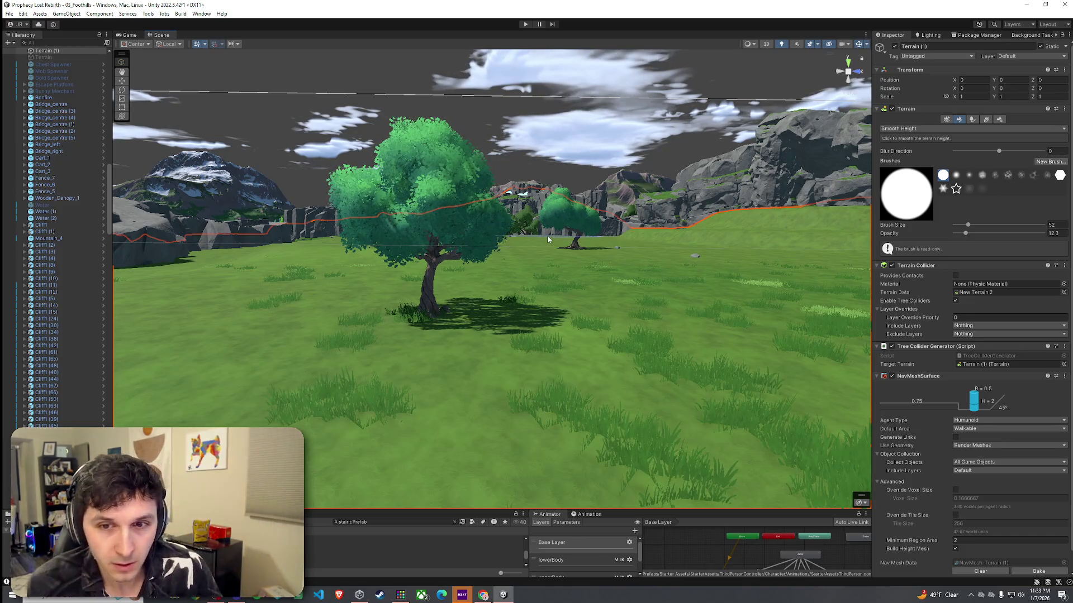
mouse_move(542, 266)
left_mouse_down()
mouse_move(523, 261)
mouse_move(482, 289)
mouse_move(518, 283)
mouse_move(517, 242)
mouse_move(498, 263)
mouse_move(541, 257)
mouse_move(489, 267)
mouse_move(591, 249)
mouse_move(696, 202)
mouse_move(287, 186)
mouse_move(352, 191)
mouse_move(329, 165)
mouse_move(216, 160)
mouse_move(224, 202)
mouse_move(501, 205)
mouse_move(456, 155)
left_mouse_up()
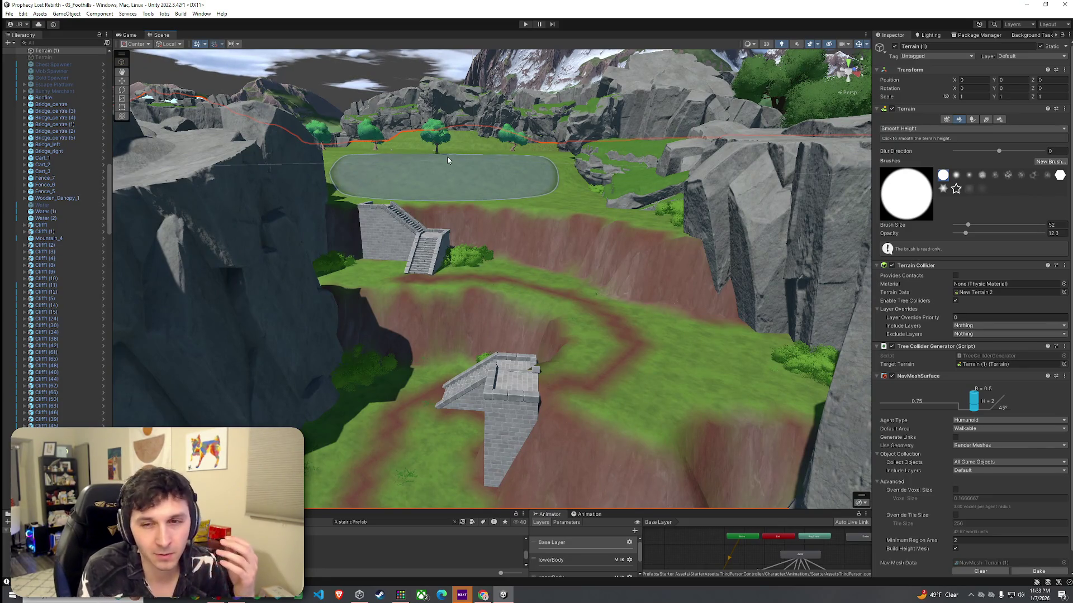
left_click_drag(447, 160, 426, 160)
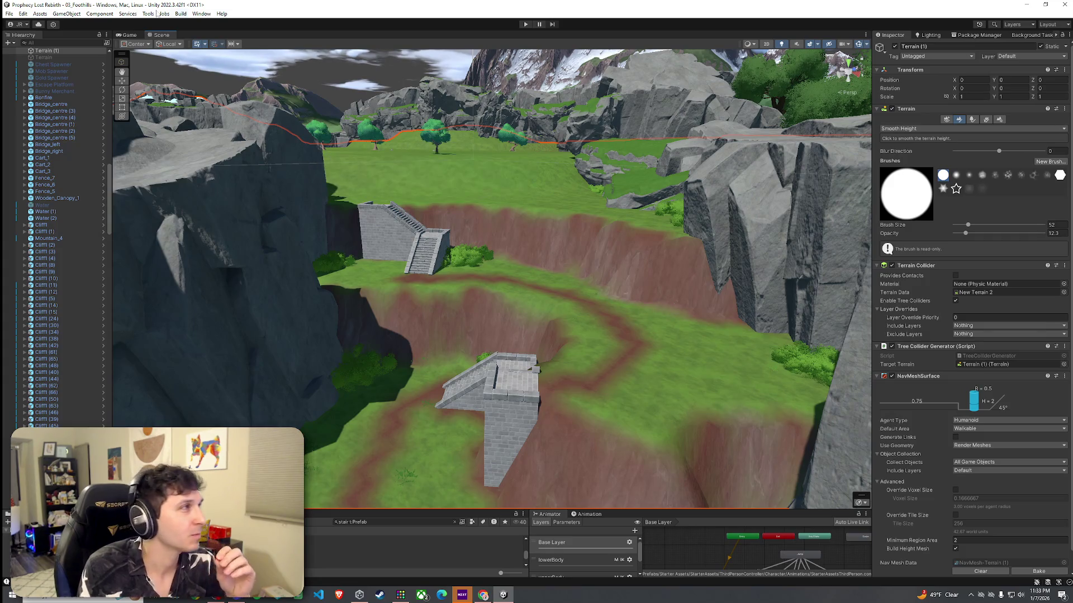
Smooth the meadow toward the back with a stronger Smooth Height brush at size 52
left_click(9, 13)
left_click(492, 267)
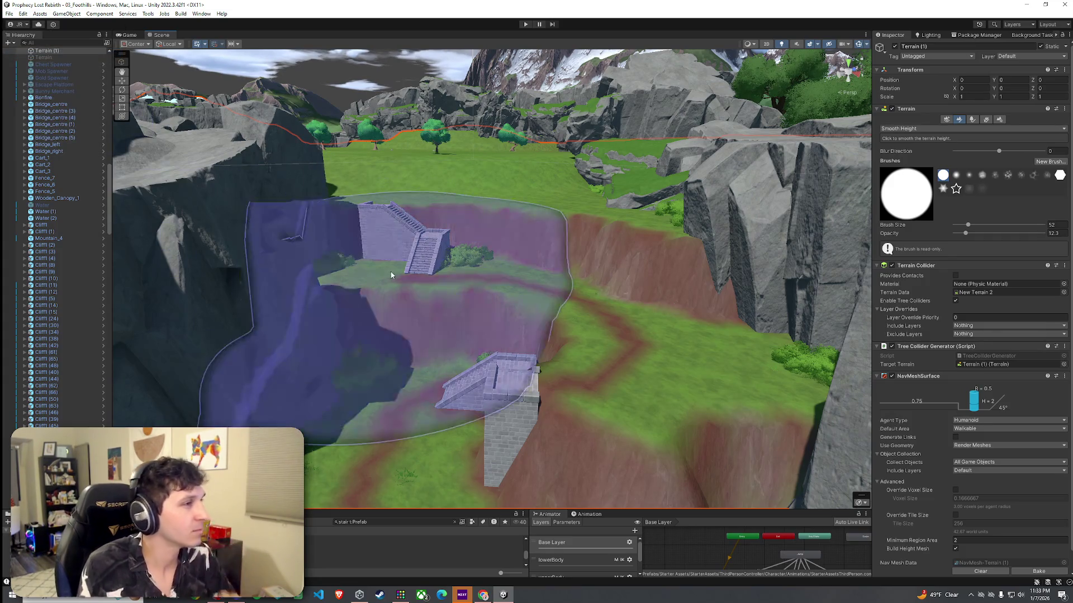
mouse_move(492, 267)
left_mouse_down()
mouse_move(434, 235)
mouse_move(282, 213)
mouse_move(313, 271)
mouse_move(301, 347)
mouse_move(380, 283)
left_mouse_up()
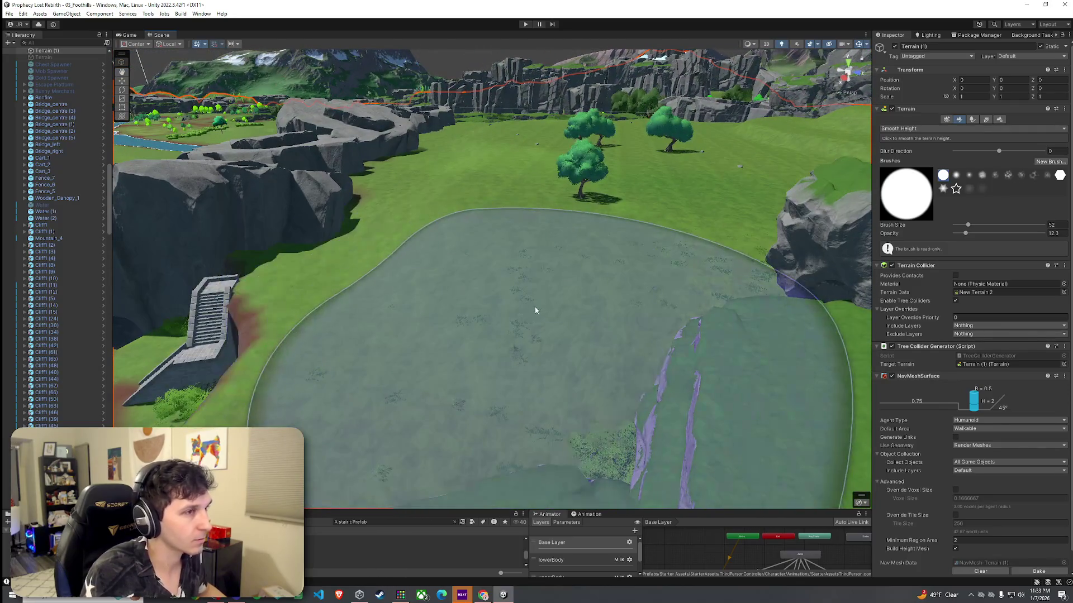
mouse_move(726, 285)
left_mouse_down()
mouse_move(570, 242)
mouse_move(426, 179)
mouse_move(445, 164)
mouse_move(527, 163)
mouse_move(498, 212)
mouse_move(539, 246)
mouse_move(588, 211)
mouse_move(648, 201)
mouse_move(154, 36)
left_mouse_up()
Orbit around the meadow to survey the mountain, trees and cliffs
left_click(23, 13)
left_click(9, 14)
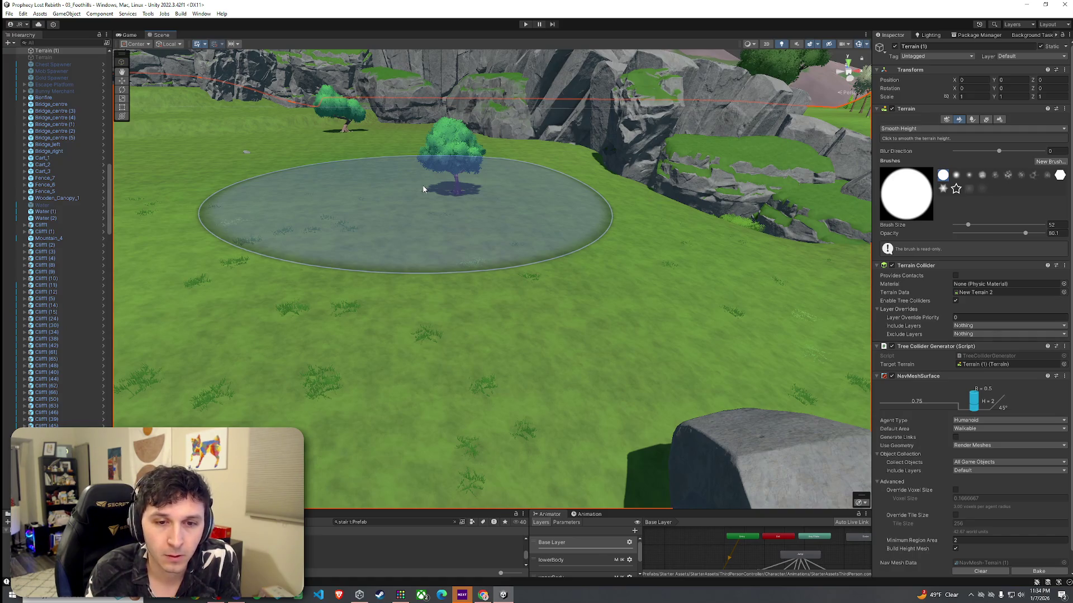
left_click(11, 14)
left_click(10, 14)
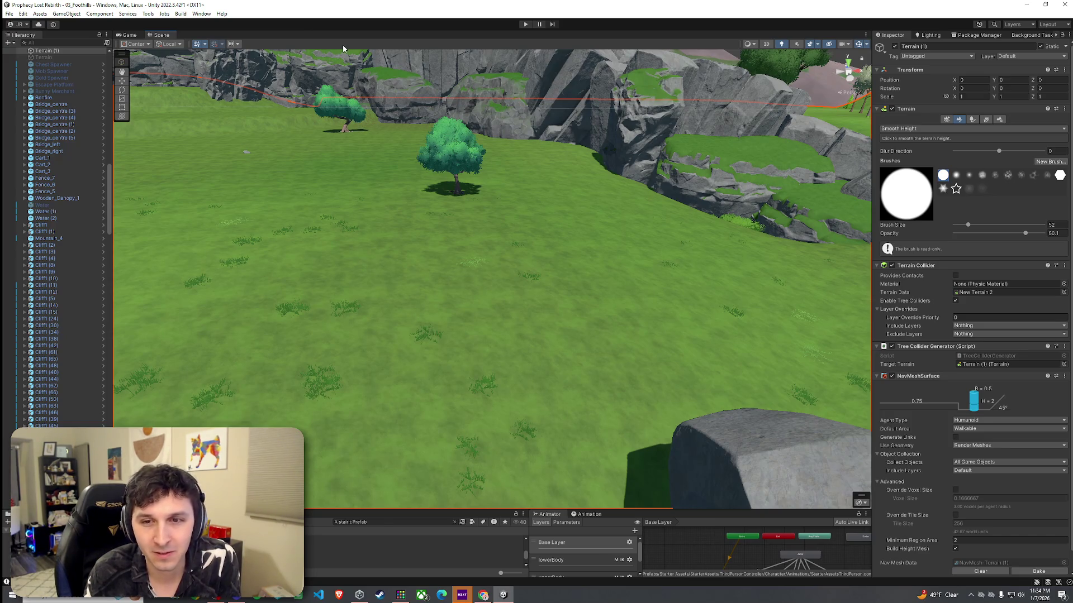
mouse_move(455, 204)
left_mouse_down()
mouse_move(383, 198)
mouse_move(365, 164)
mouse_move(352, 184)
mouse_move(554, 186)
mouse_move(559, 196)
left_mouse_up()
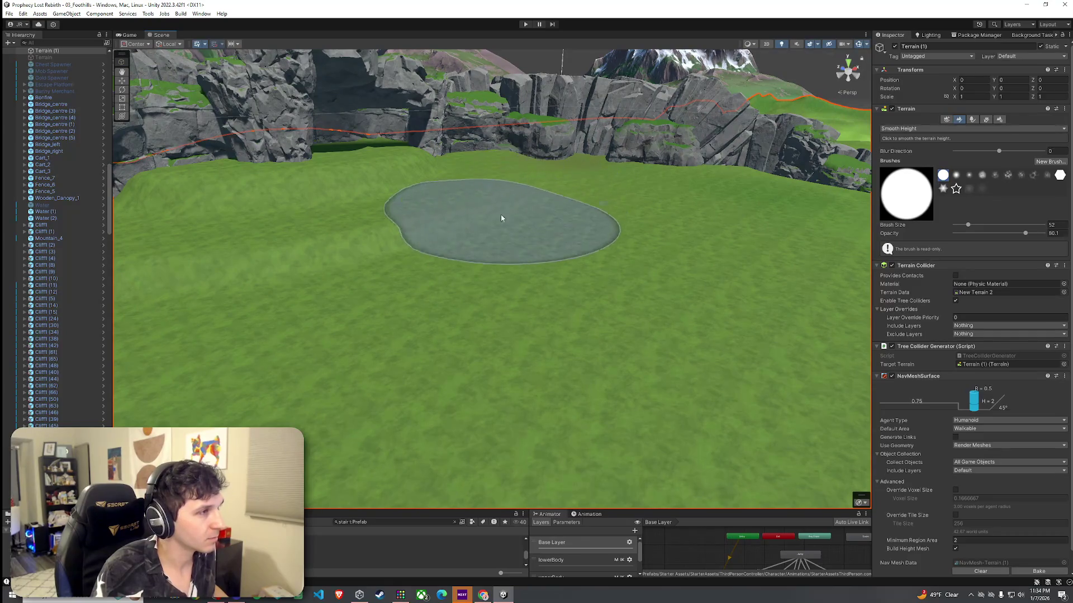
mouse_move(410, 268)
left_mouse_down()
mouse_move(274, 286)
mouse_move(320, 266)
mouse_move(477, 295)
mouse_move(541, 257)
left_mouse_up()
mouse_move(597, 208)
left_mouse_down()
mouse_move(668, 235)
mouse_move(647, 219)
left_mouse_up()
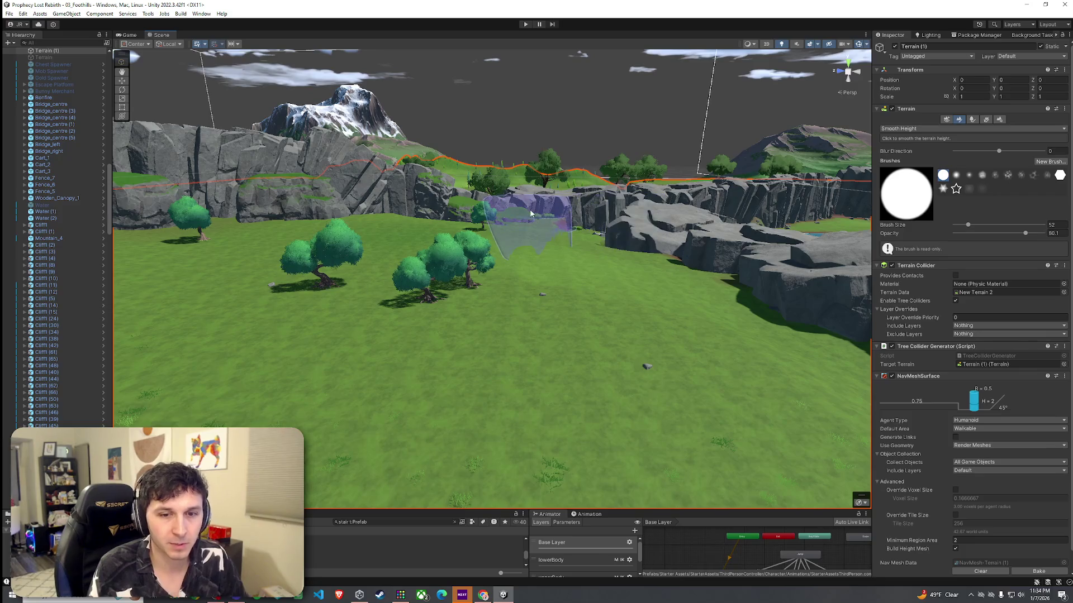
left_click(9, 14)
left_click(28, 53)
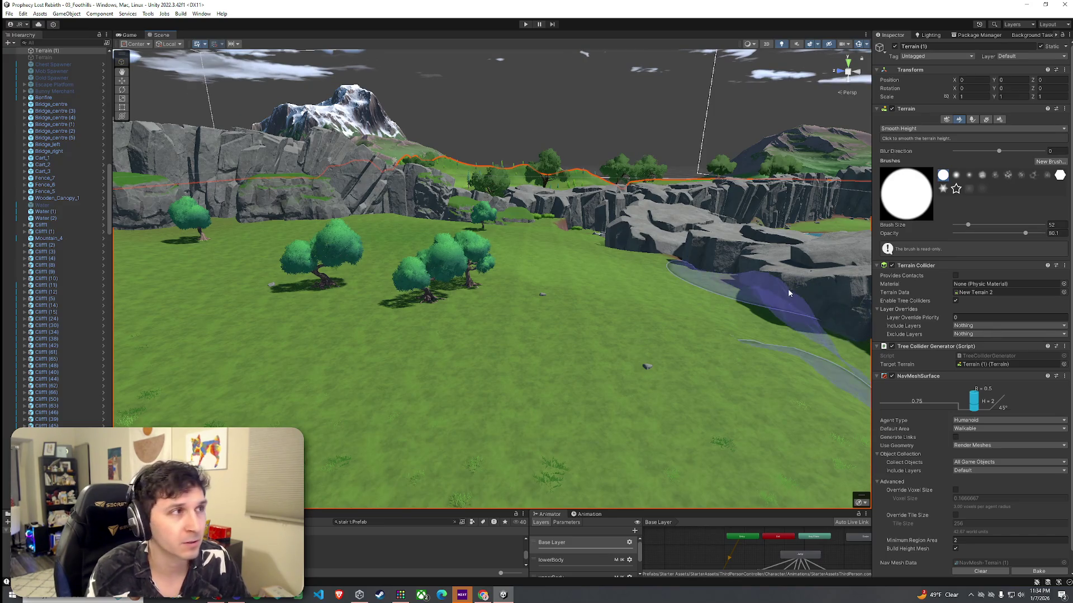
left_click(9, 13)
left_click(11, 16)
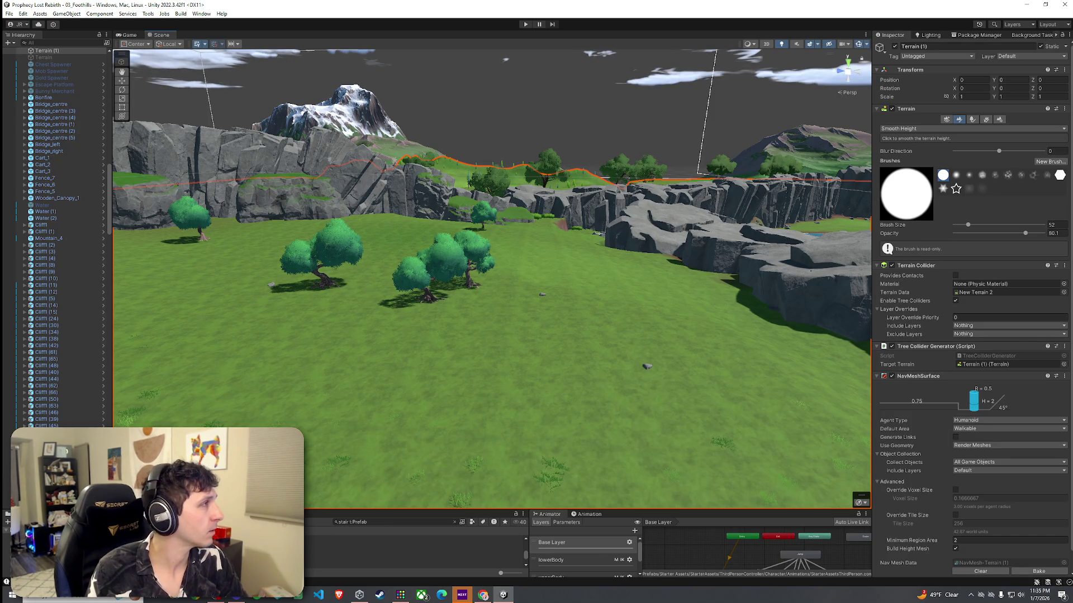
mouse_move(643, 263)
left_mouse_down()
mouse_move(515, 308)
mouse_move(541, 276)
mouse_move(284, 306)
mouse_move(385, 316)
left_mouse_up()
Switch the terrain tool to Set Height, targeting about 46.26, over the grass and bush
left_click(916, 128)
left_click(903, 157)
mouse_move(648, 249)
left_mouse_down()
mouse_move(682, 256)
mouse_move(636, 240)
left_mouse_up()
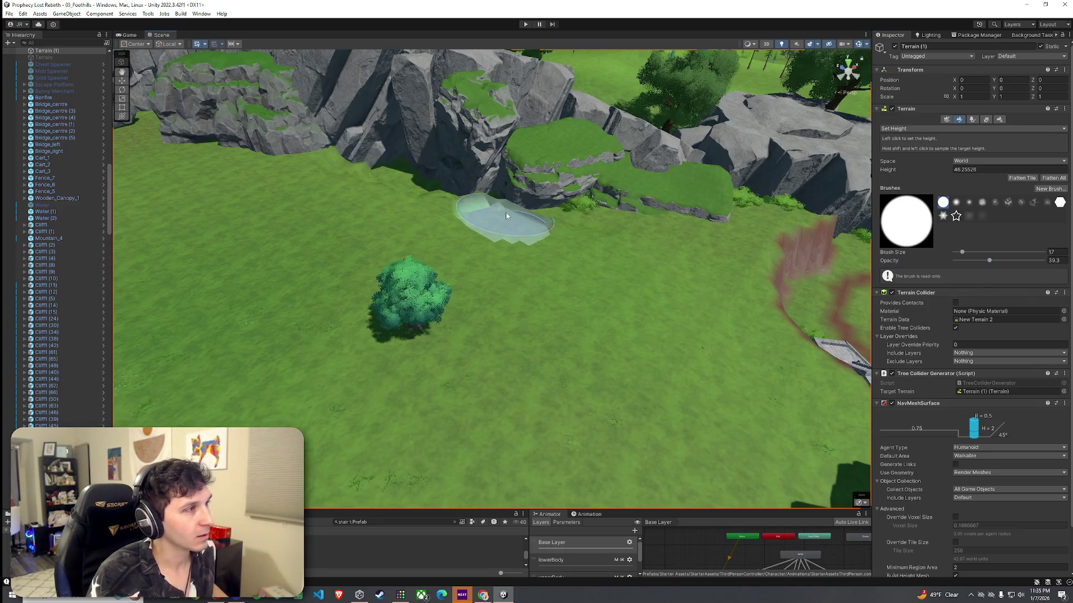
left_click(933, 129)
Enlarge the Set Height brush to 37, sample height 52.87 and try a raise, then undo it
left_click(901, 129)
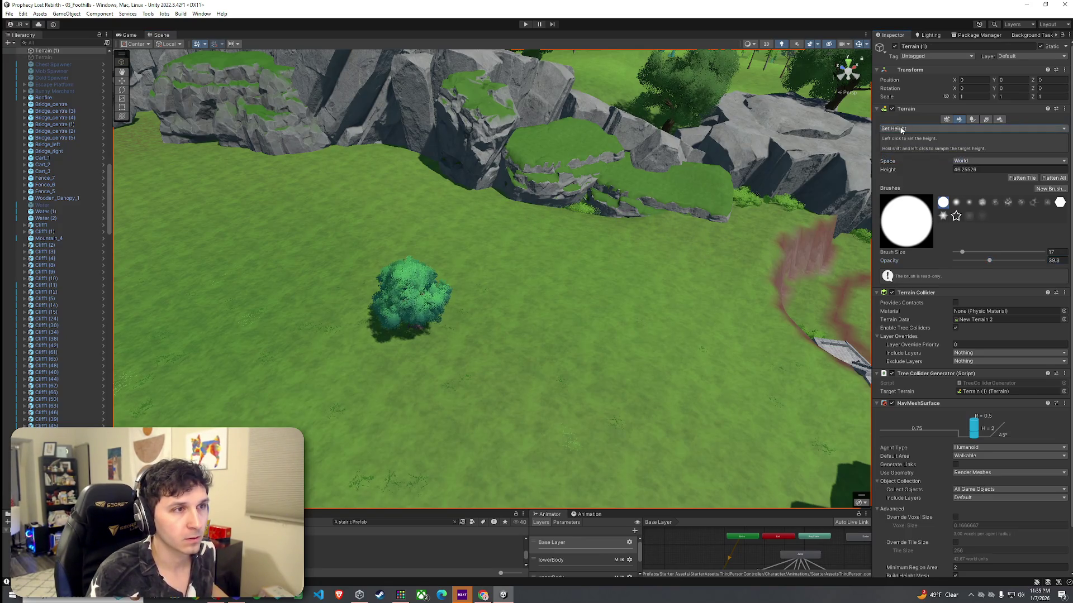
left_click_drag(964, 251, 966, 252)
left_click(537, 219, "shift")
mouse_move(538, 218)
left_mouse_down()
mouse_move(412, 215)
mouse_move(383, 167)
mouse_move(347, 171)
mouse_move(502, 197)
left_mouse_up()
key("ctrl+z")
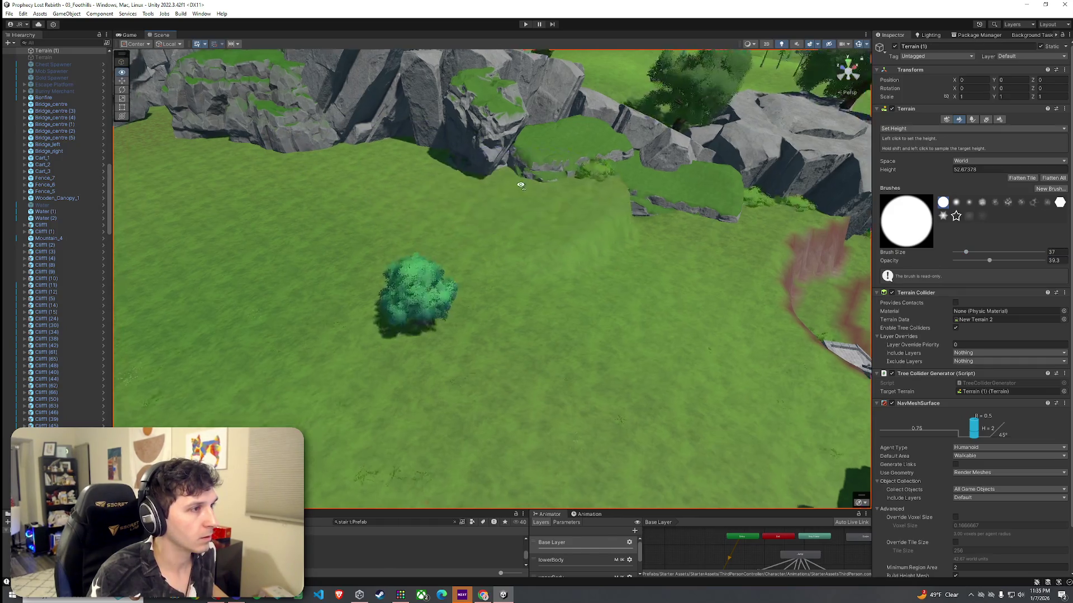
Switch to Smooth Height, leaving the trial terrain raise undone
left_click(917, 128)
left_click(911, 175)
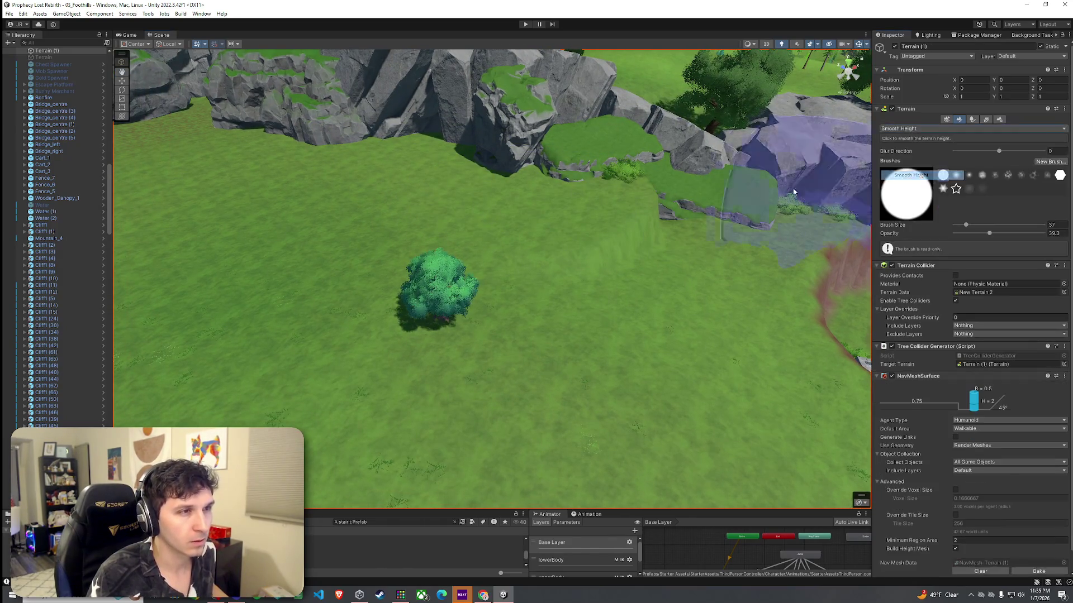
key("ctrl+y")
key("ctrl+z")
key("ctrl+y")
key("ctrl+z")
Fly the view past the path toward the cliffs, trees and meadow
mouse_move(614, 226)
left_mouse_down()
mouse_move(642, 220)
mouse_move(576, 203)
mouse_move(491, 221)
left_mouse_up()
mouse_move(600, 252)
left_mouse_down()
mouse_move(508, 201)
mouse_move(688, 206)
mouse_move(473, 167)
mouse_move(259, 232)
mouse_move(84, 190)
left_mouse_up()
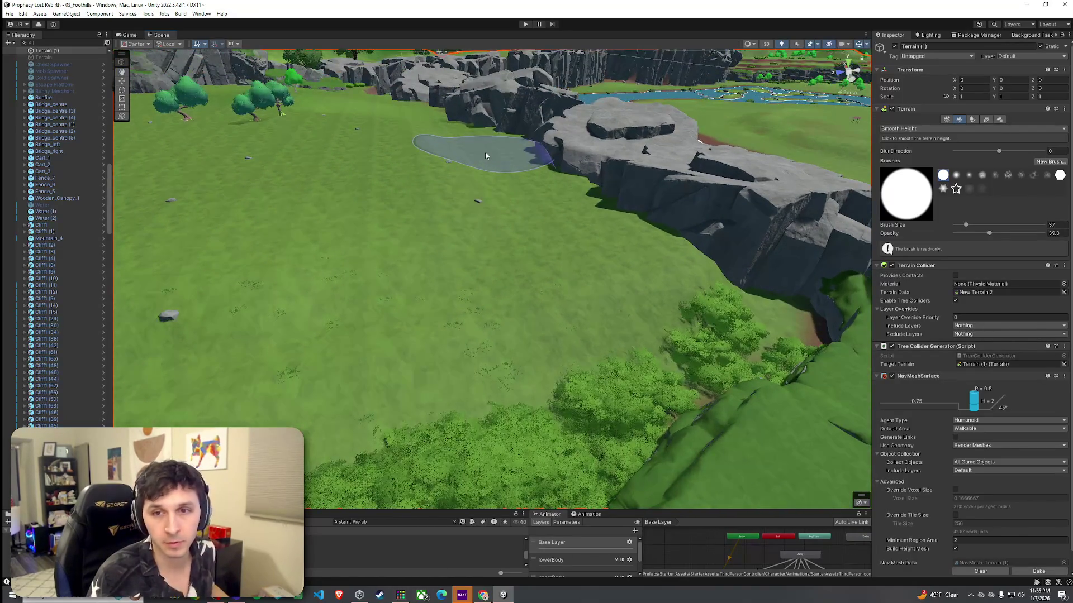
left_click(20, 25)
left_click(497, 224)
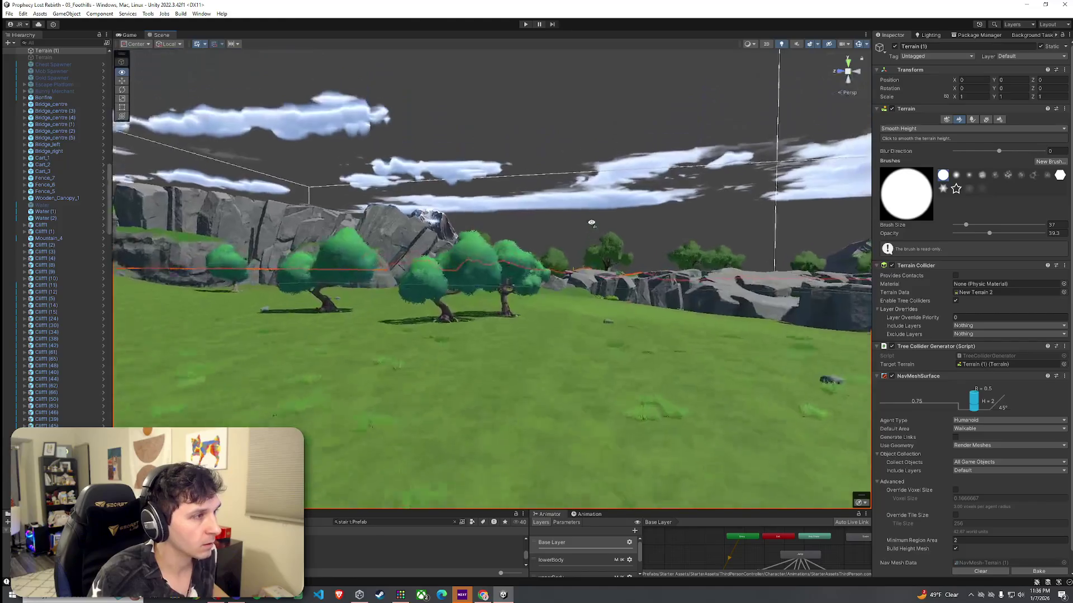
left_click_drag(613, 232, 443, 314)
Sample the ground height beside the cliff edge with Set Height, then return to Smooth Height
left_click(972, 128)
left_click(916, 165)
left_click_drag(561, 288, 561, 287)
left_click(917, 128)
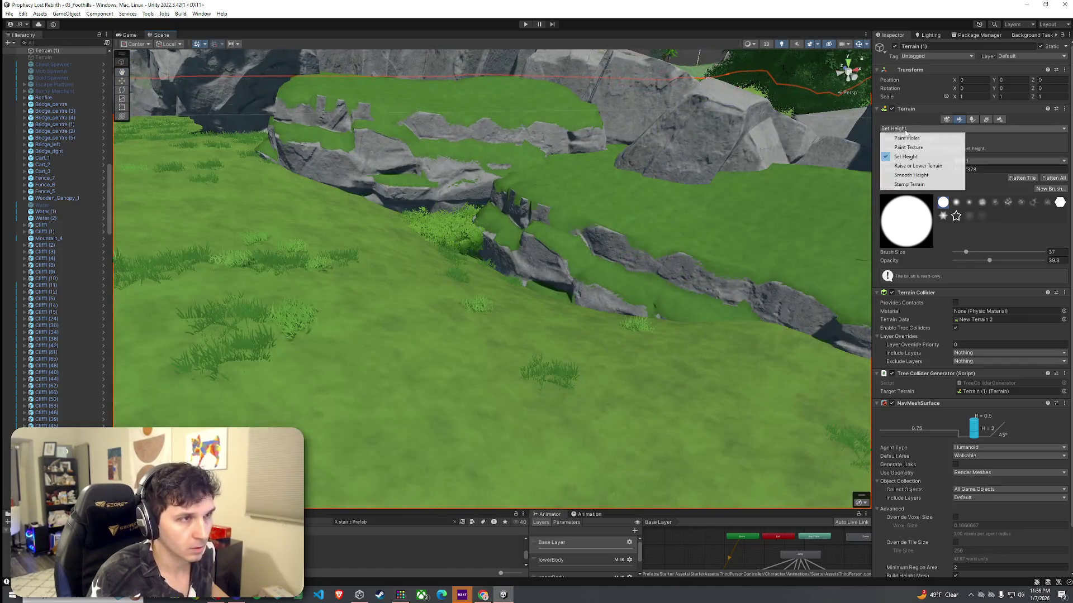
left_click(917, 165)
key("f")
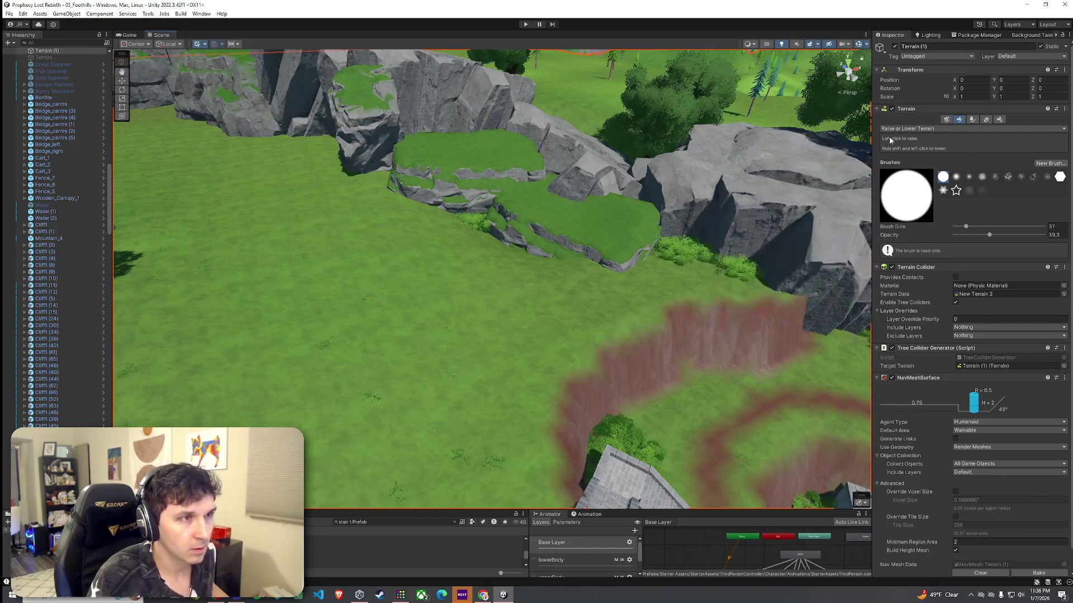
left_click(916, 128)
left_click(916, 181)
key("f")
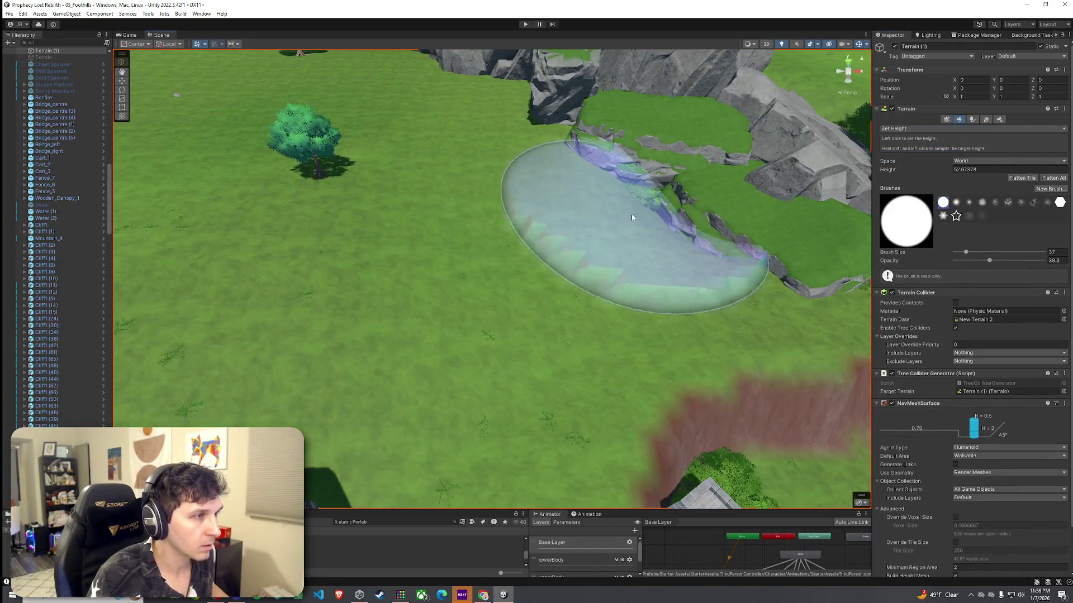
left_click(655, 229, "shift")
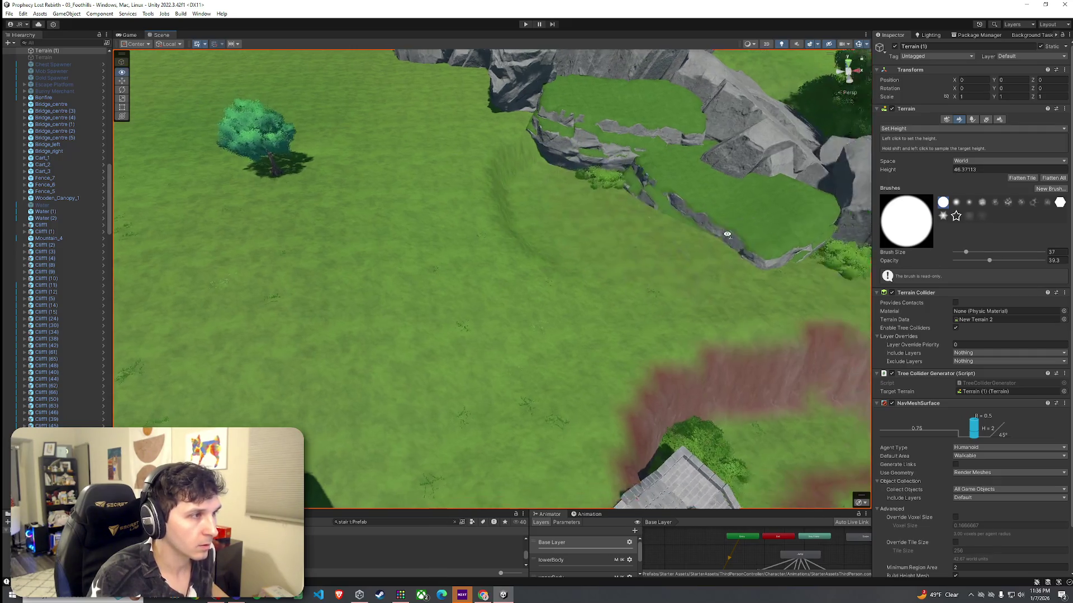
left_click(916, 129)
left_click(916, 175)
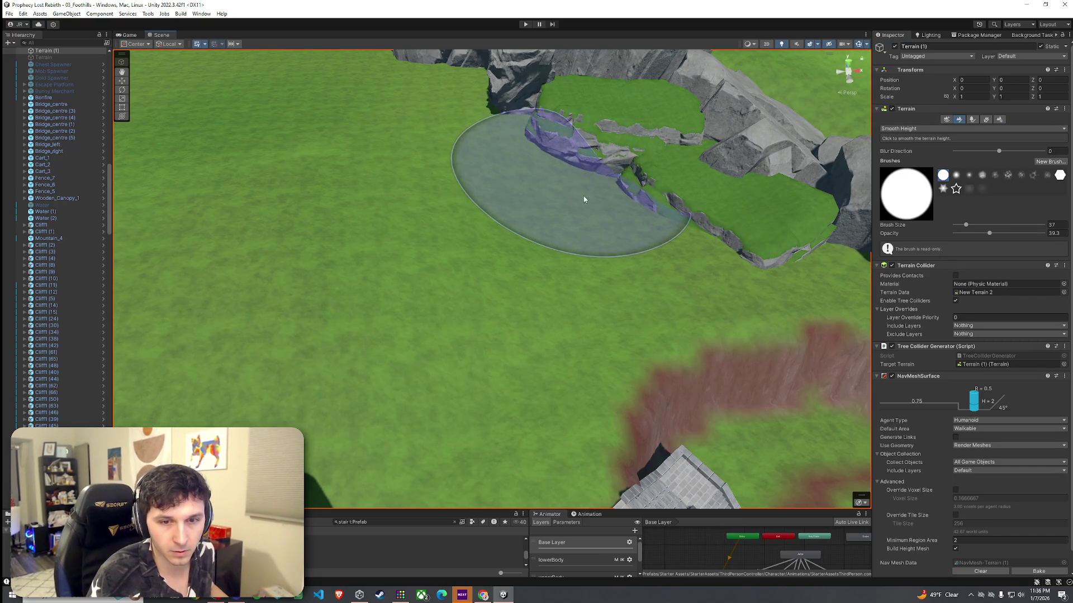
Shrink the Smooth Height brush to size 15 and opacity 21.8
scroll(585, 190, "up", 2)
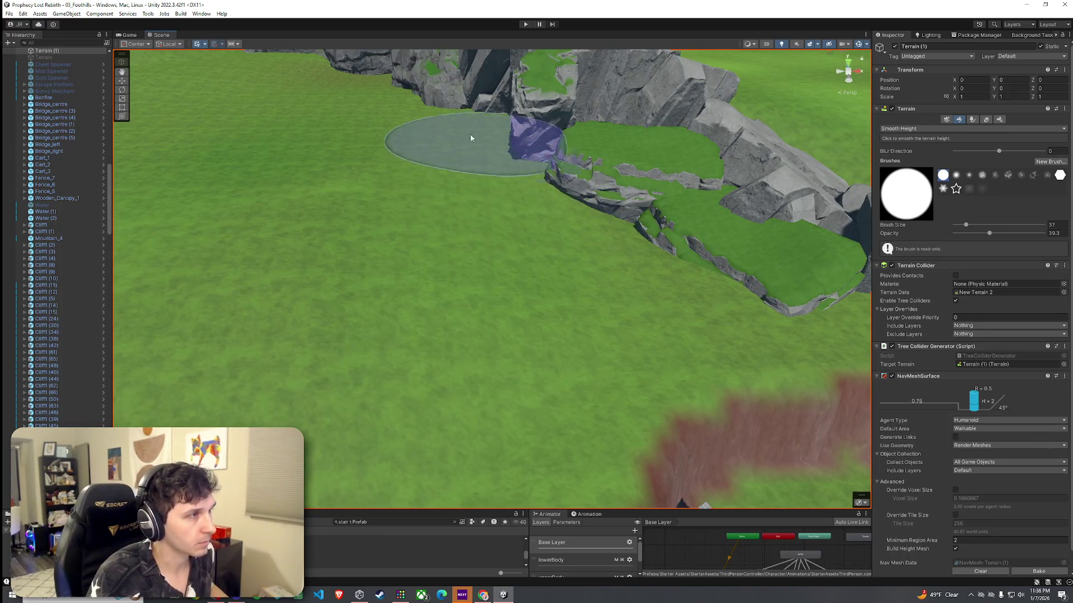
scroll(470, 138, "down", 5)
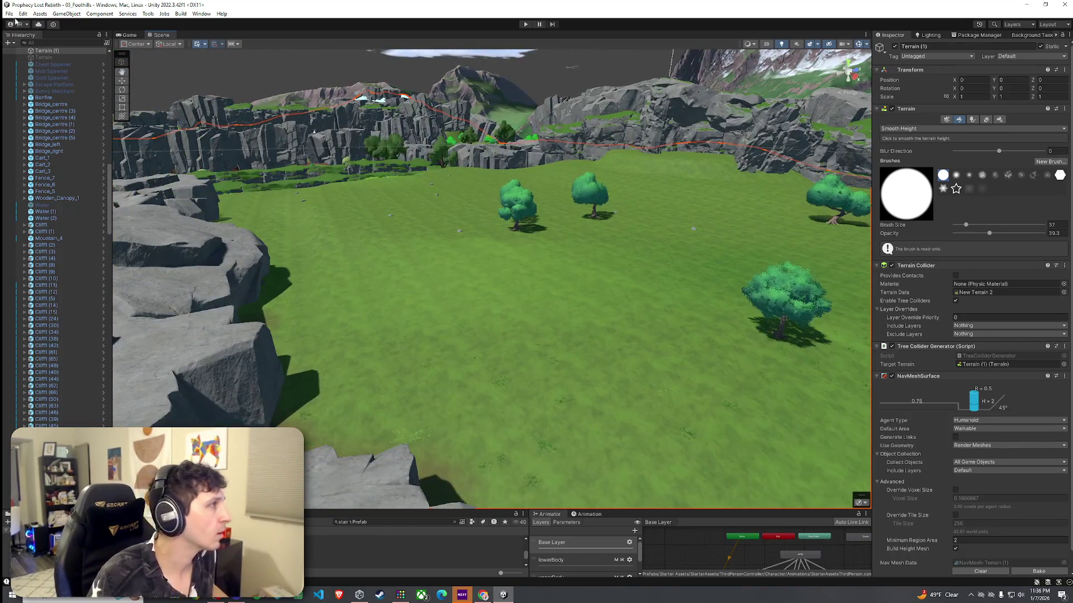
left_click(9, 15)
left_click(457, 101)
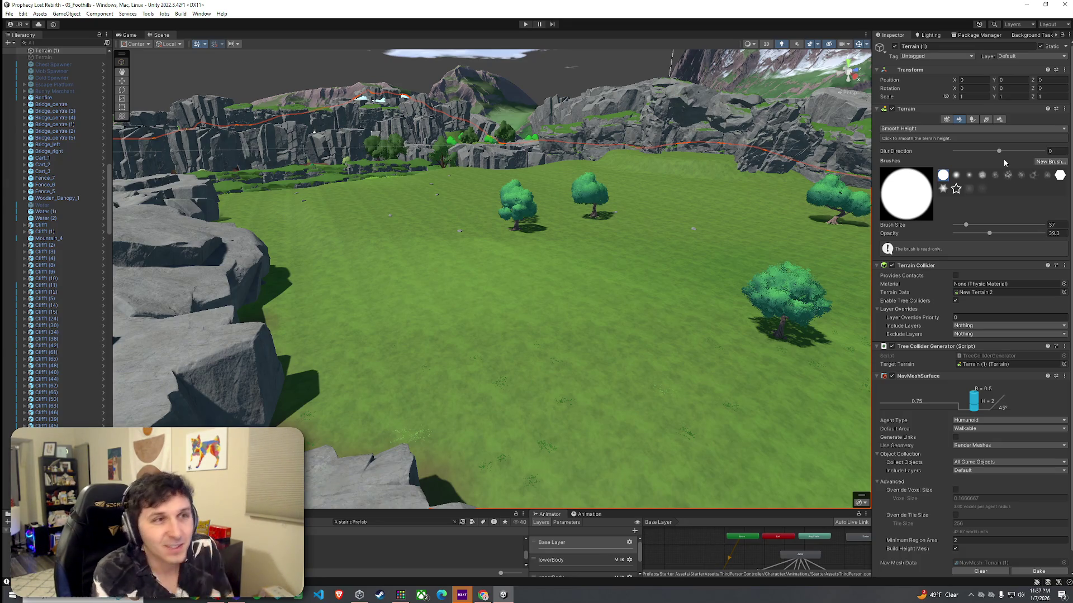
left_click_drag(966, 224, 975, 237)
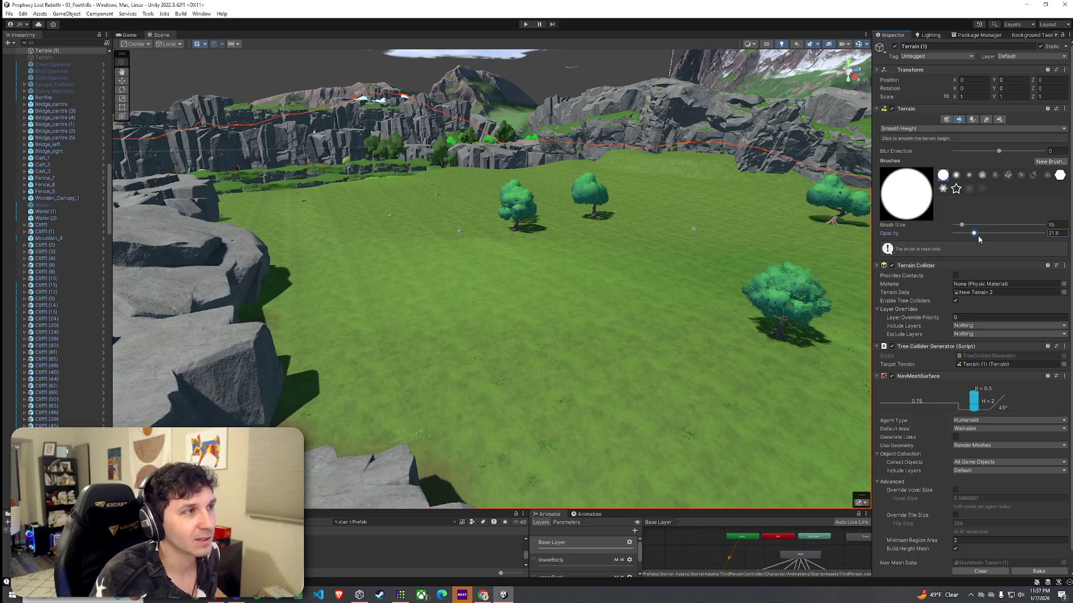
left_click(14, 14)
left_click(188, 82)
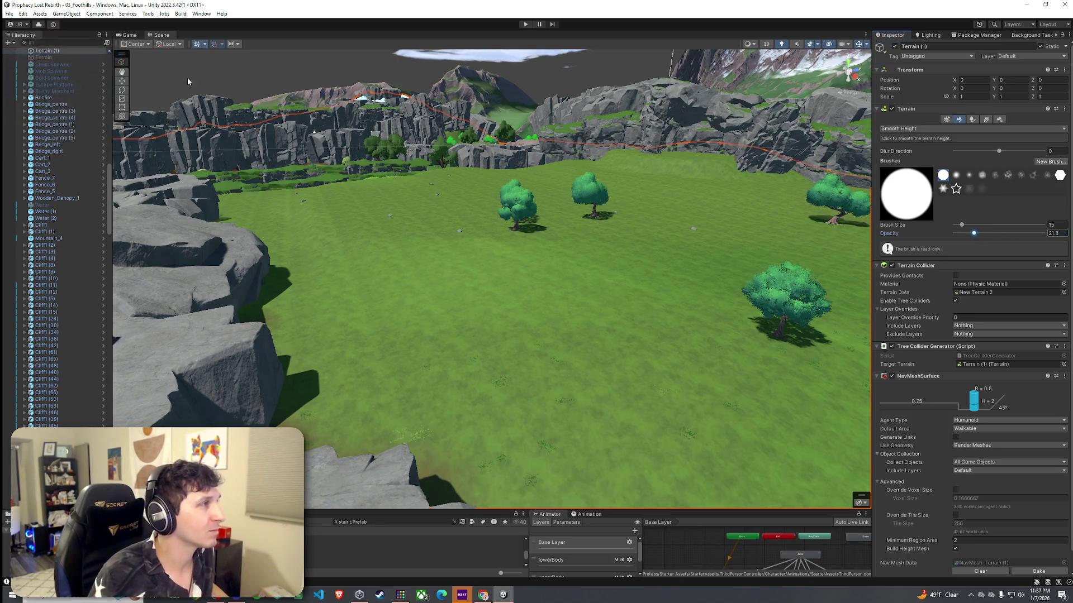
left_click(911, 128)
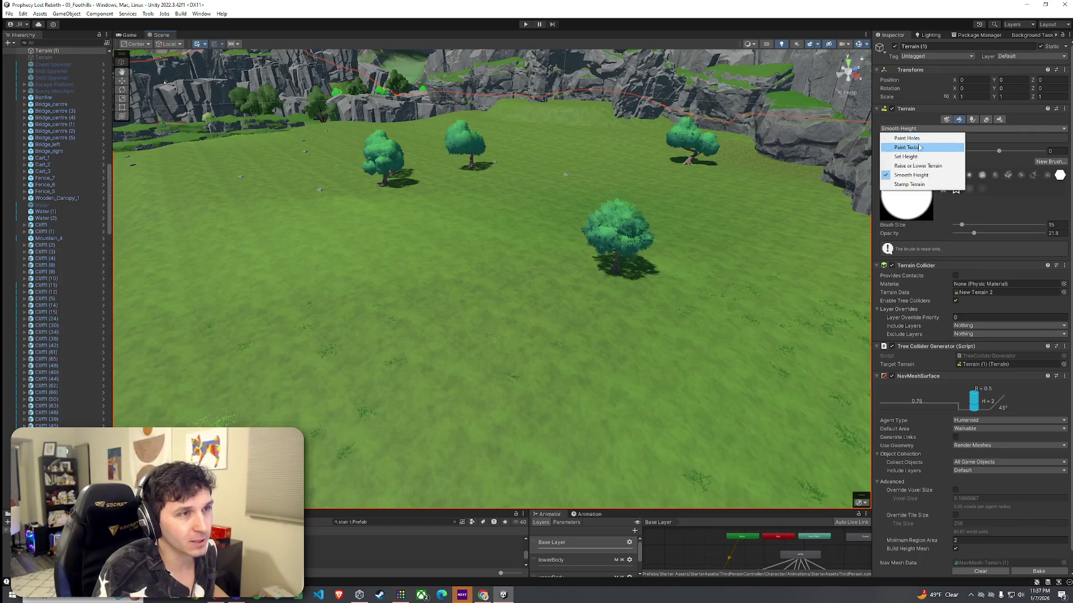
Switch to Paint Texture and paint a first dirt stroke along the cliff base
left_click(908, 174)
mouse_move(697, 208)
left_mouse_down()
mouse_move(314, 278)
mouse_move(371, 263)
mouse_move(426, 299)
mouse_move(506, 285)
mouse_move(560, 251)
mouse_move(647, 252)
mouse_move(718, 228)
left_mouse_up()
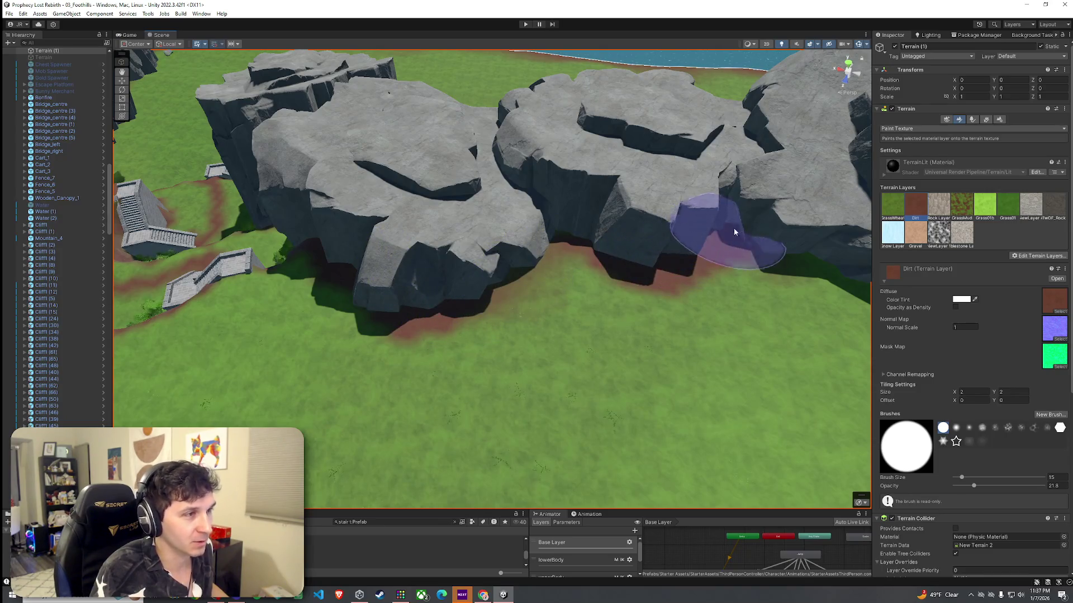
scroll(718, 227, "down", 3)
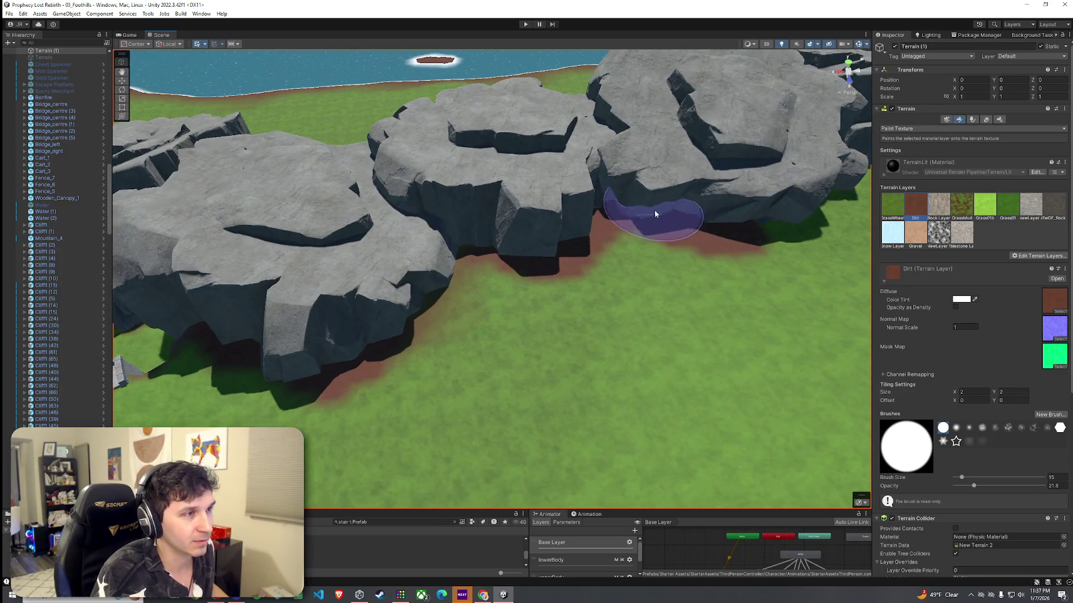
scroll(655, 210, "down", 5)
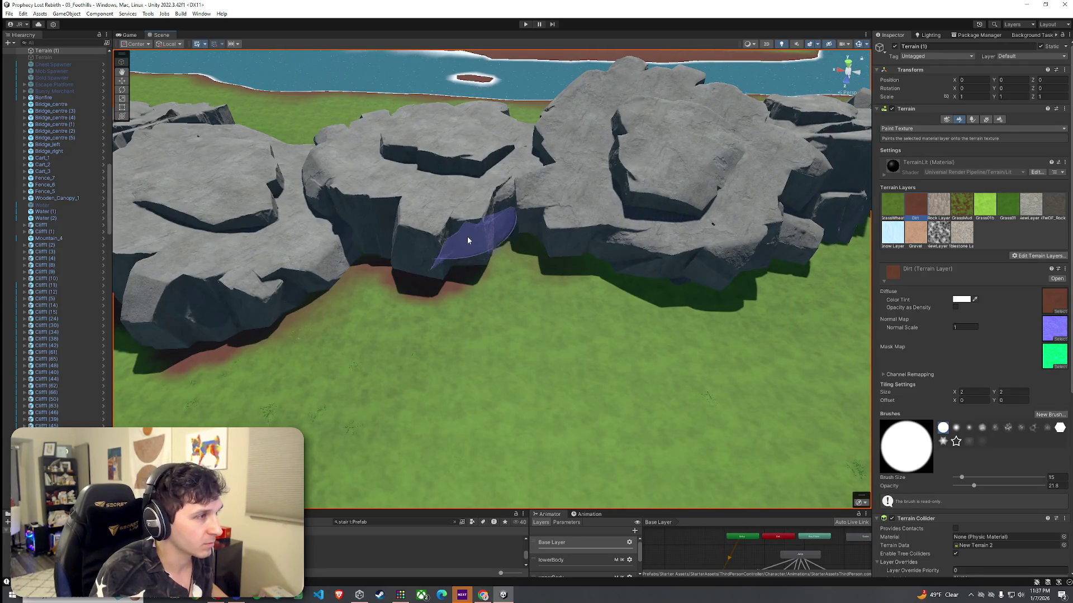
mouse_move(666, 263)
left_mouse_down()
mouse_move(792, 243)
mouse_move(17, 261)
mouse_move(56, 223)
left_mouse_up()
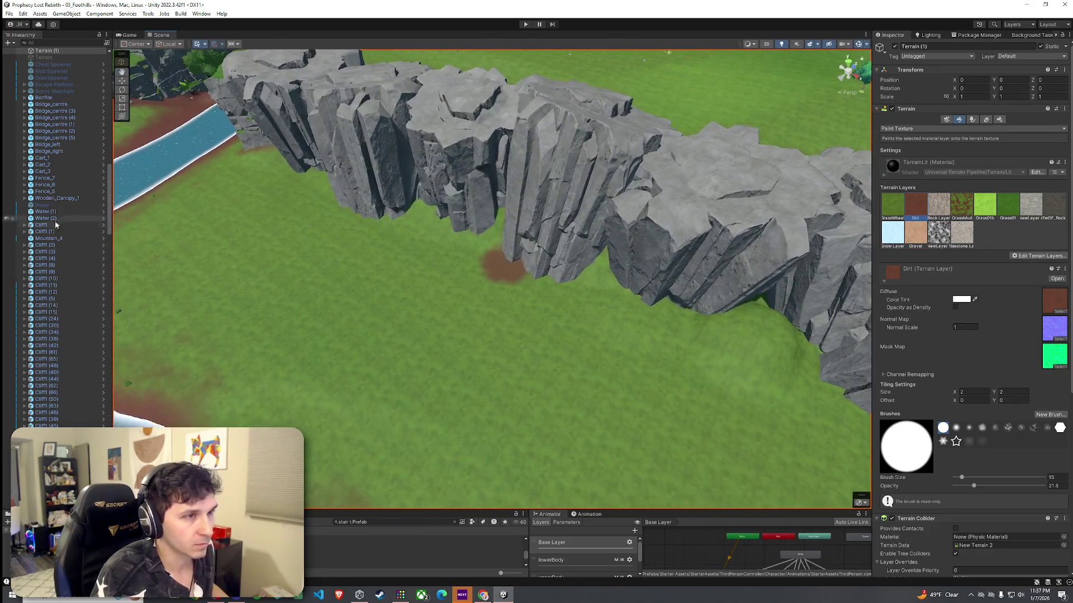
Select the Dirt layer with brush size 12, opacity 6.1, and paint along the river cliff base
left_click(892, 204)
scroll(501, 283, "down", 6)
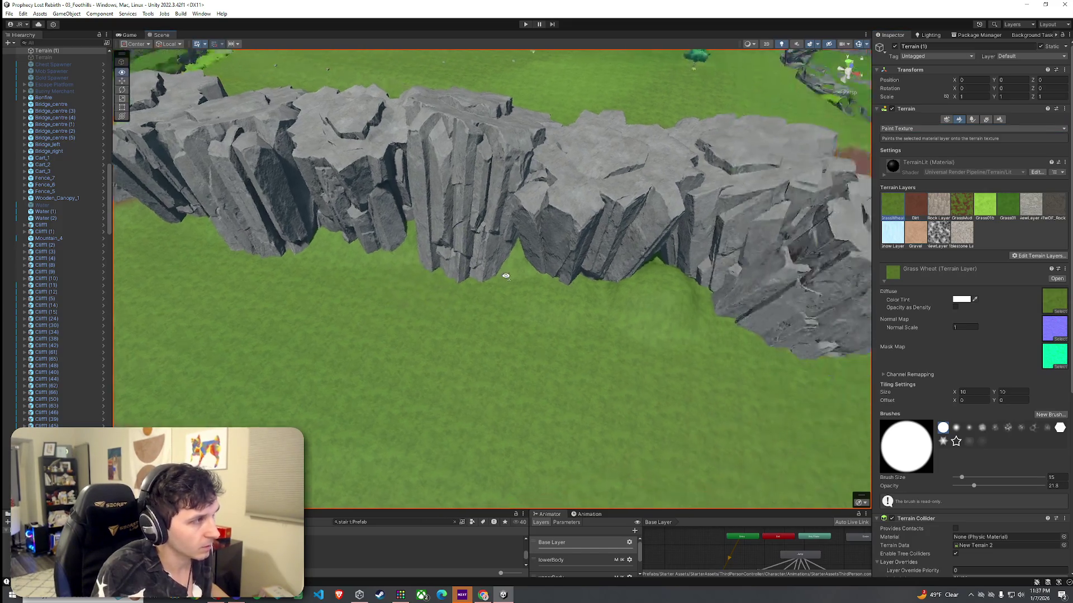
left_click_drag(502, 271, 559, 274)
left_click(915, 204)
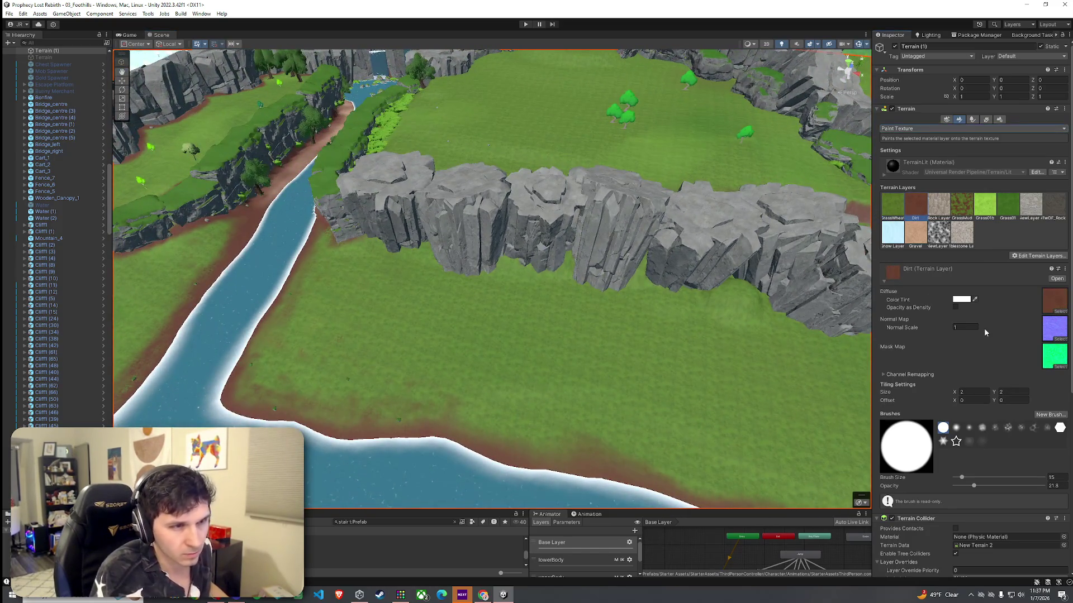
left_click_drag(961, 478, 969, 487)
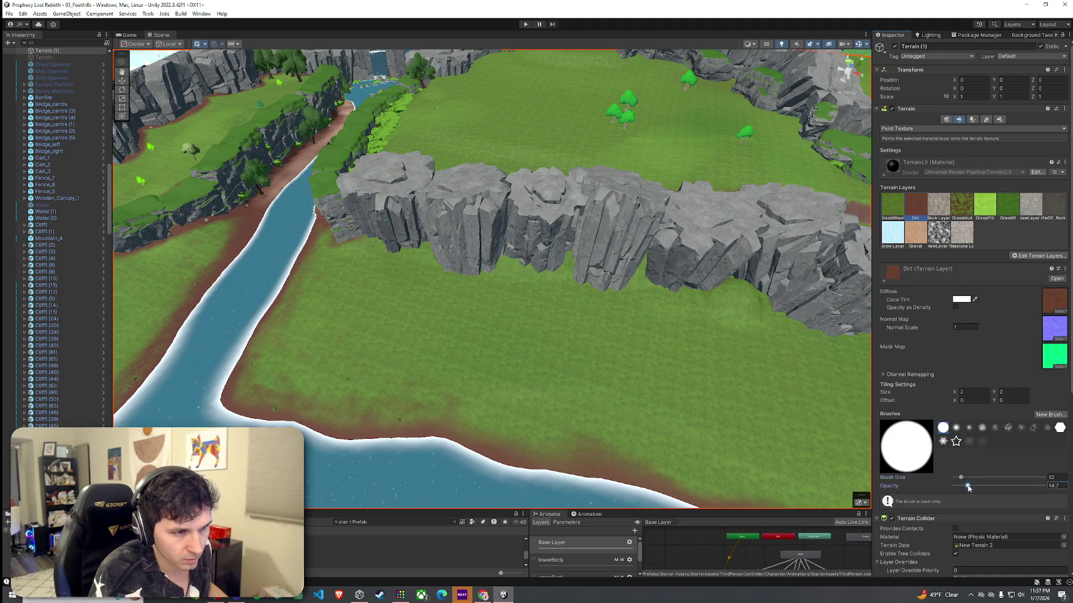
left_click_drag(367, 224, 419, 249)
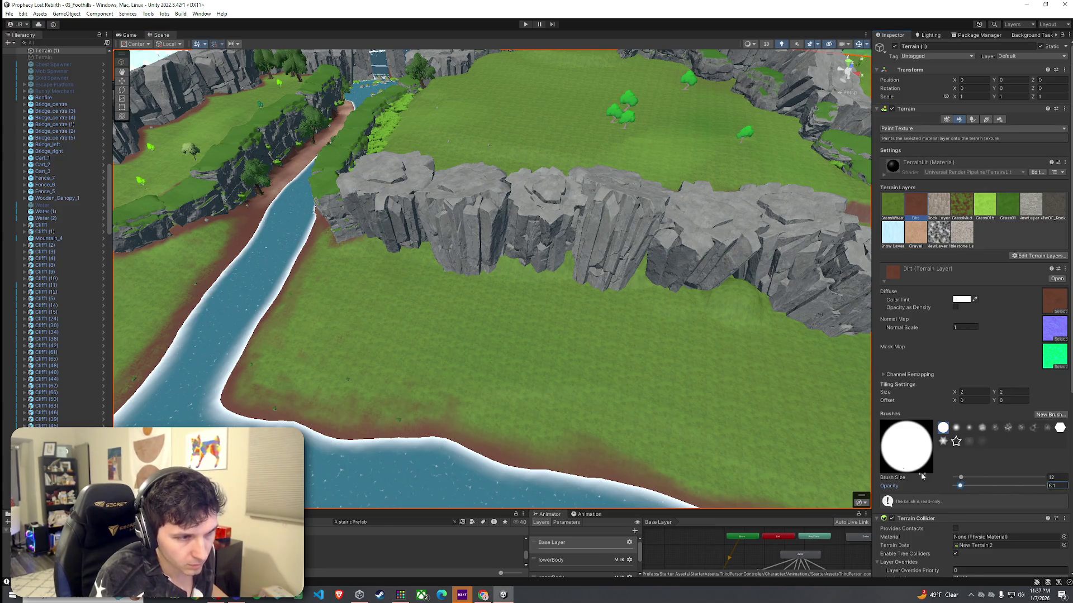
mouse_move(414, 244)
left_mouse_down()
mouse_move(380, 235)
mouse_move(425, 248)
mouse_move(369, 240)
mouse_move(454, 263)
mouse_move(618, 282)
mouse_move(593, 279)
mouse_move(628, 263)
mouse_move(691, 282)
mouse_move(974, 165)
left_mouse_up()
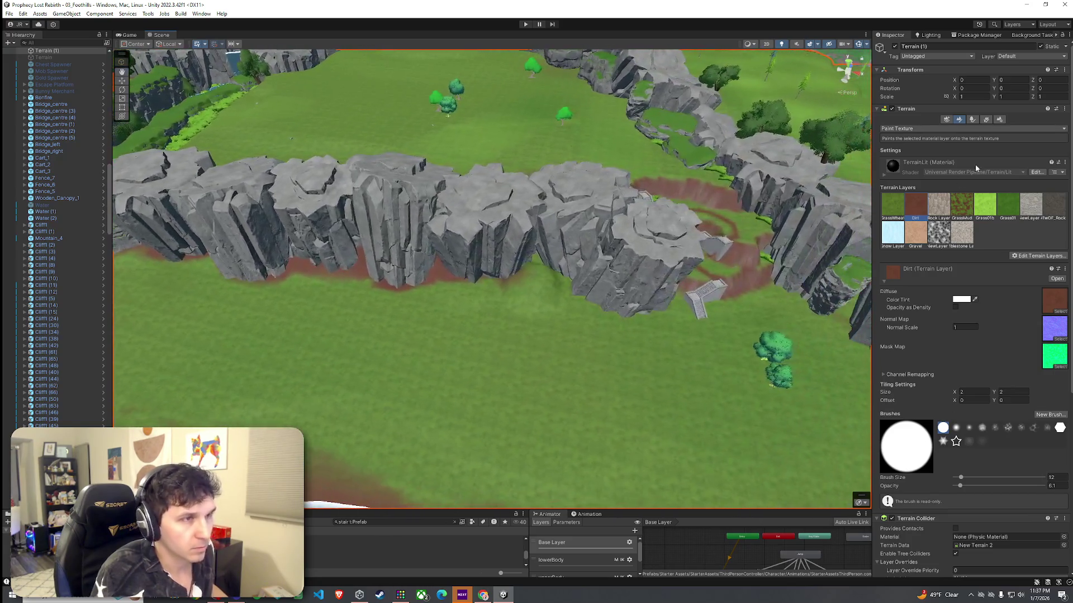
left_click(950, 129)
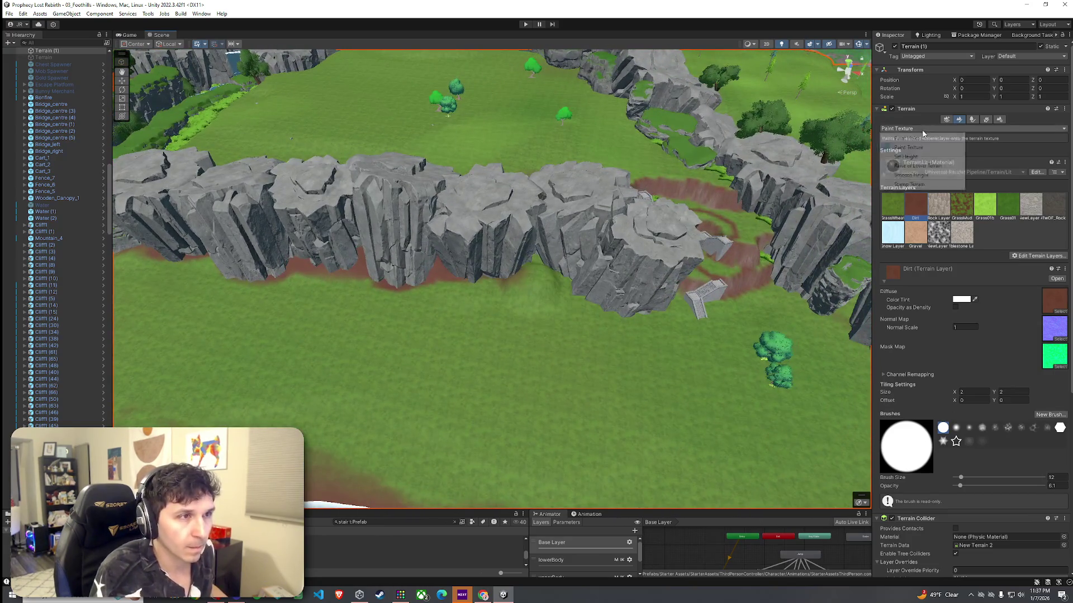
Sample the ground height below the cliff, then paint Dirt along the remaining cliff base
left_click(917, 166)
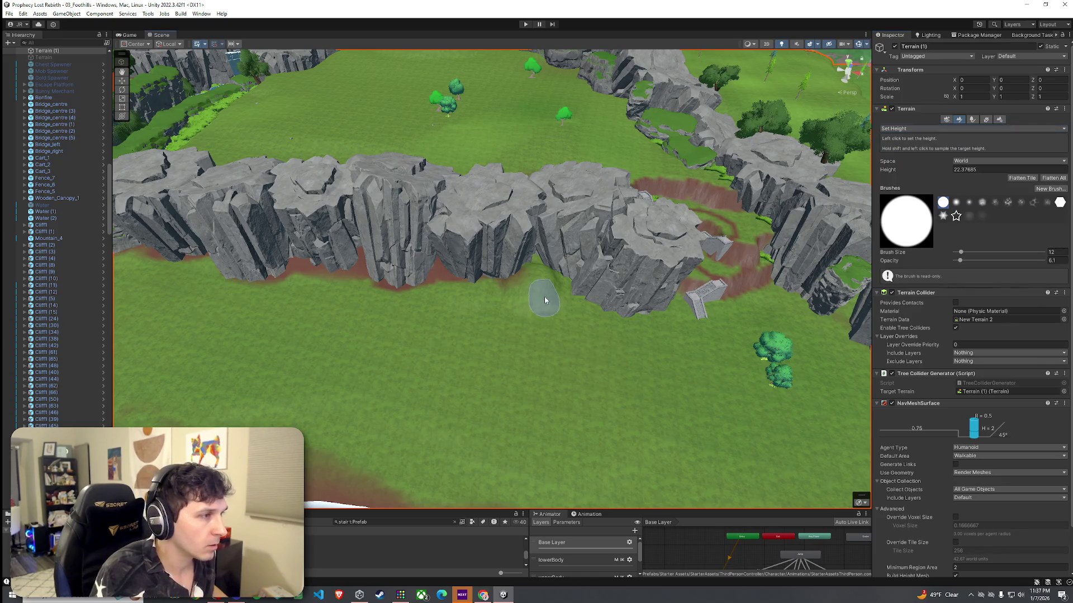
left_click(518, 340, "shift")
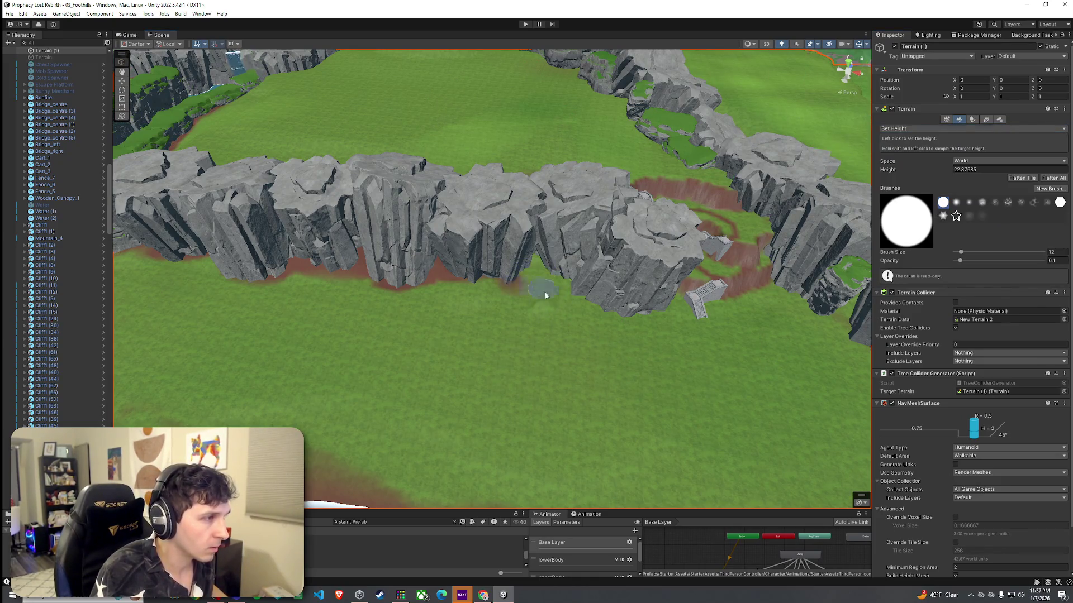
left_click(912, 129)
left_click(916, 152)
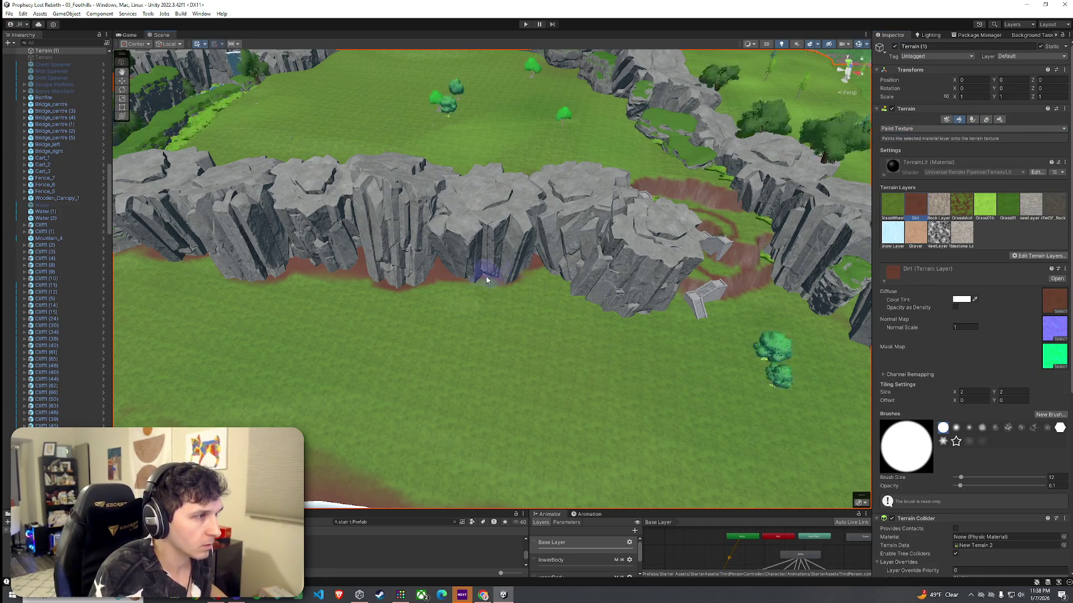
mouse_move(576, 276)
left_mouse_down()
mouse_move(550, 279)
mouse_move(640, 307)
mouse_move(785, 268)
left_mouse_up()
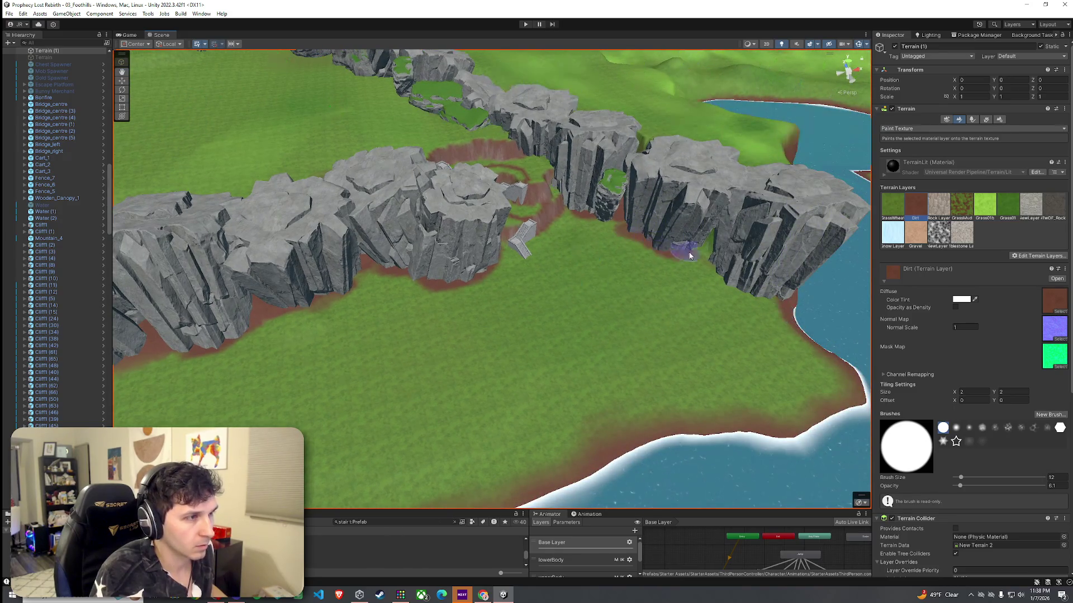
left_click_drag(750, 290, 709, 251)
Select the Grass 01 layer and lower the brush opacity to 0.9 for gentle blending
key("shift+comma")
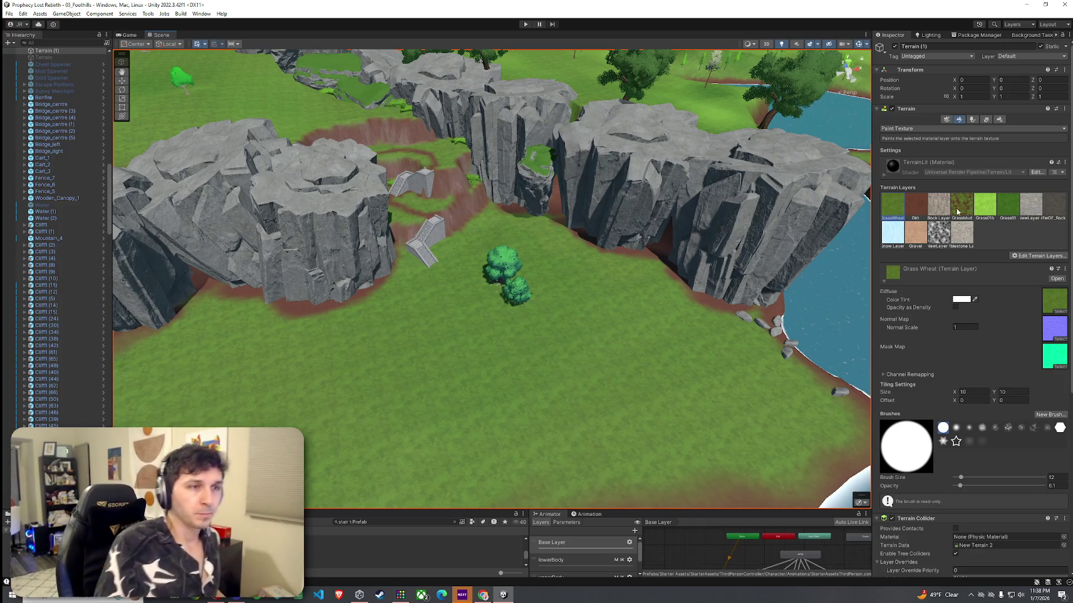
left_click(984, 217)
left_click_drag(961, 487, 958, 487)
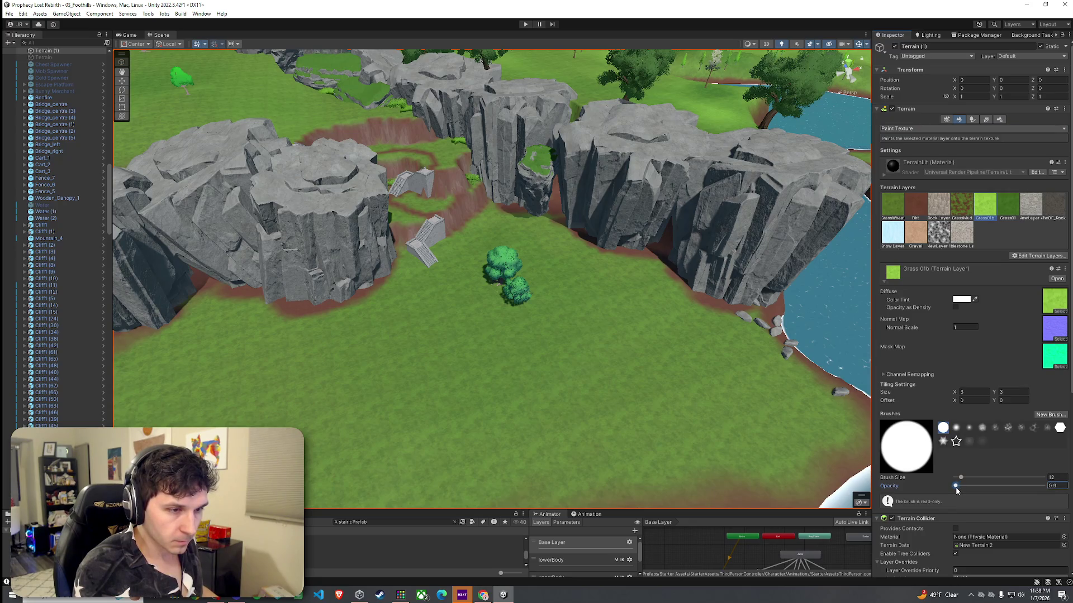
scroll(558, 441, "down", 10)
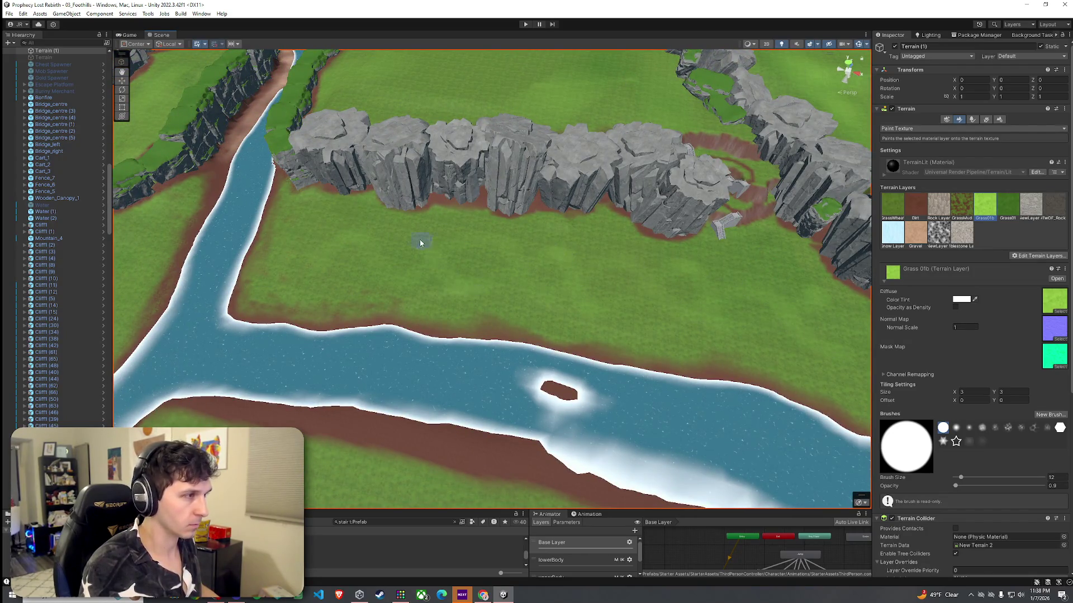
left_click(1004, 206)
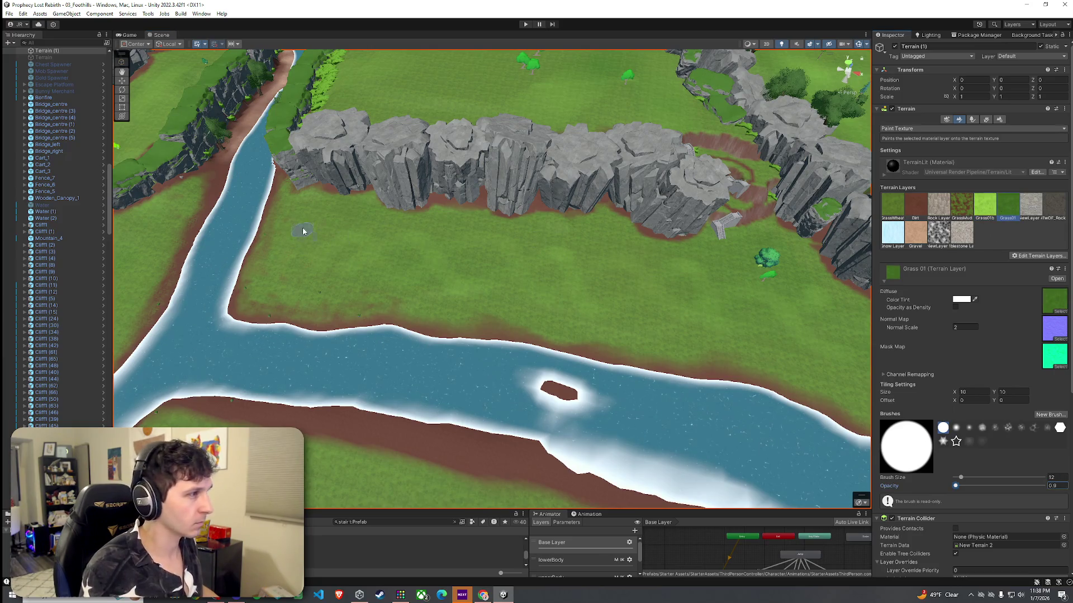
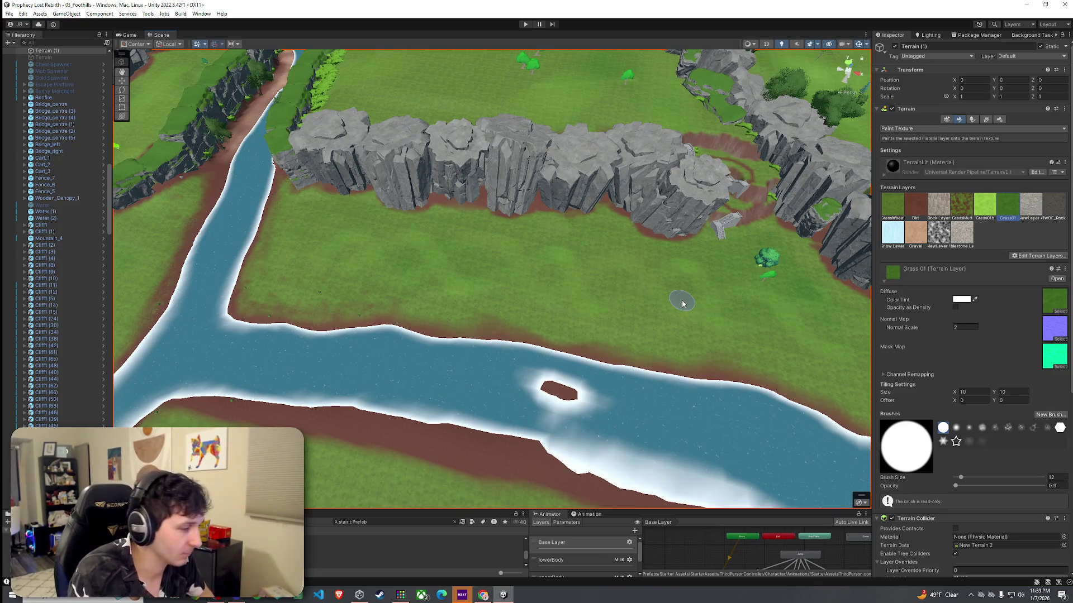
Save the Foothills scene from the File menu
mouse_move(681, 302)
left_mouse_down()
mouse_move(635, 294)
mouse_move(646, 271)
mouse_move(570, 245)
mouse_move(558, 192)
mouse_move(560, 239)
mouse_move(603, 235)
mouse_move(96, 77)
left_mouse_up()
left_click(9, 13)
left_click(28, 56)
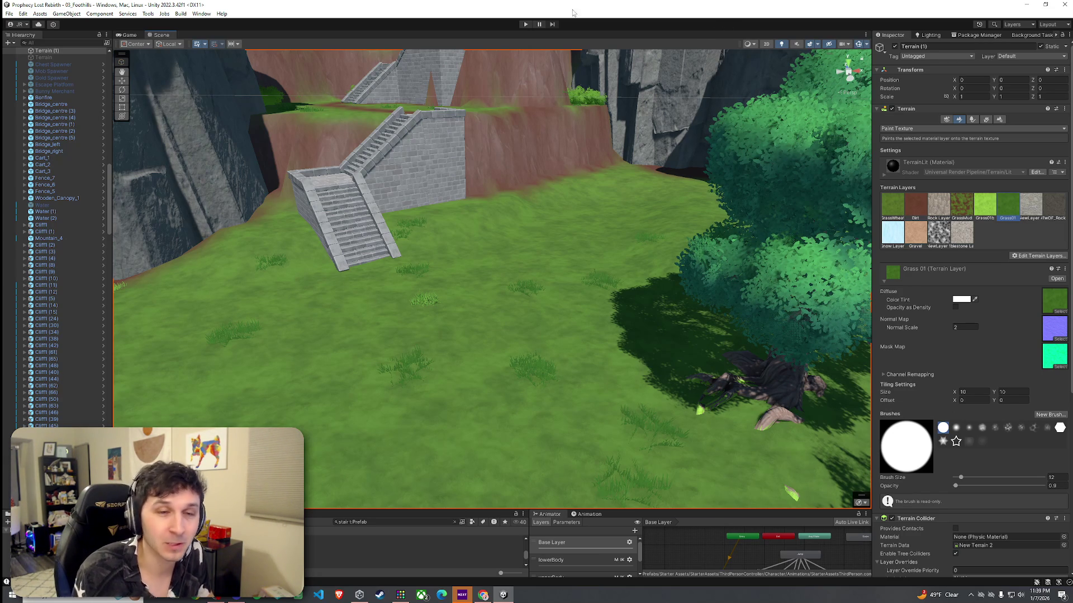
left_click(23, 13)
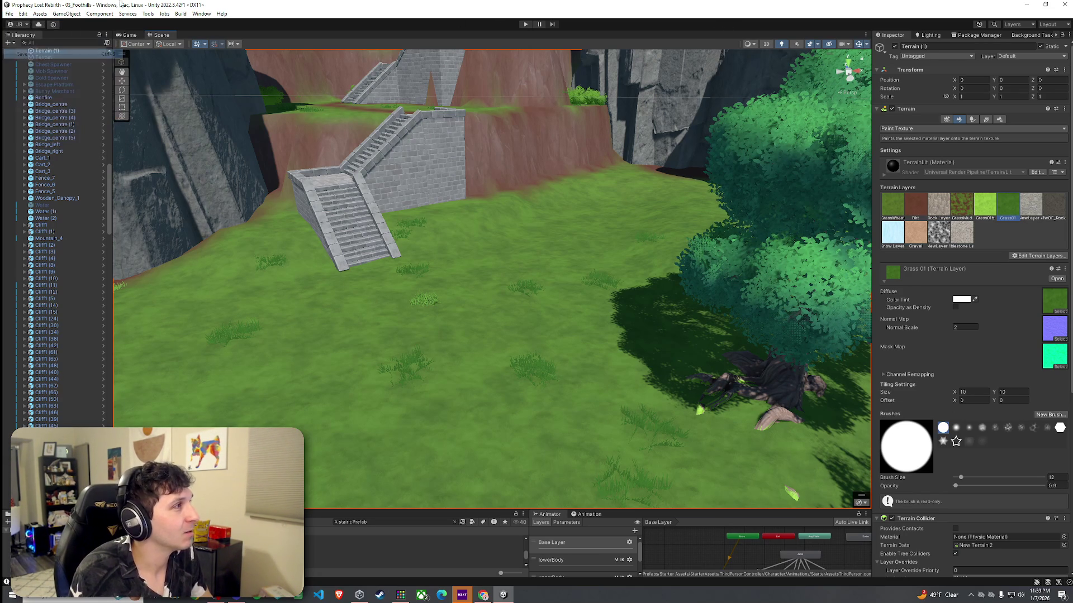
left_click(72, 22)
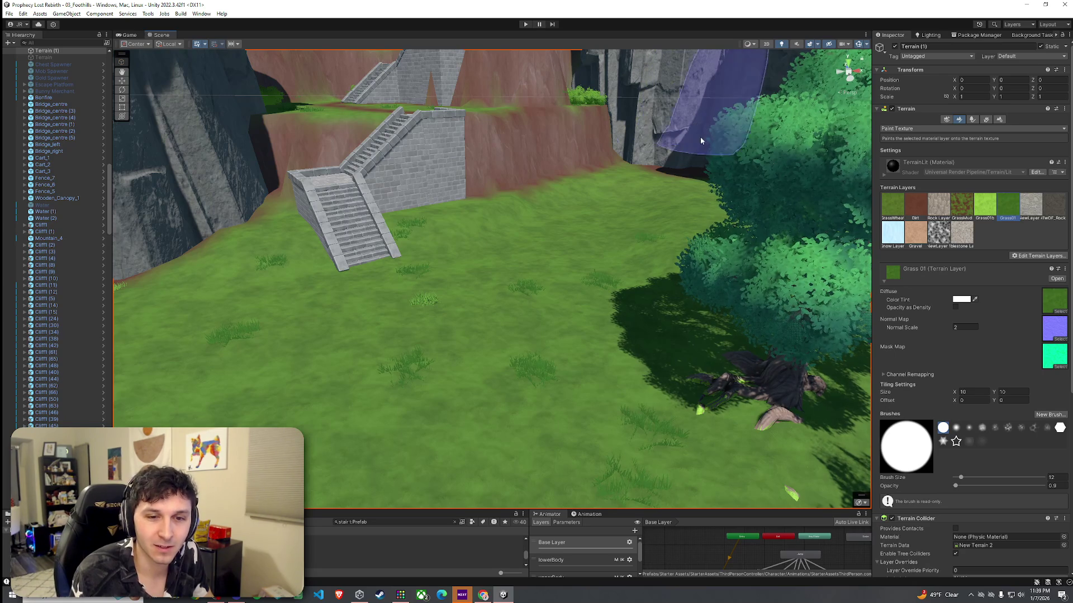
left_click(9, 14)
key("Escape")
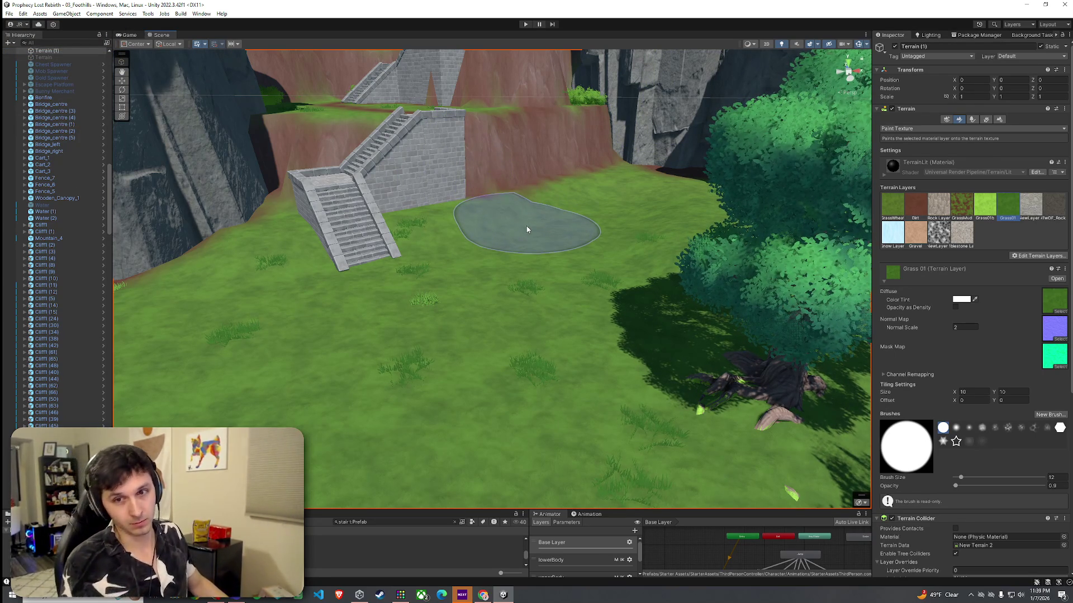
Switch the Terrain inspector to Paint Trees
mouse_move(575, 294)
left_mouse_down()
mouse_move(538, 323)
mouse_move(601, 335)
mouse_move(565, 330)
mouse_move(570, 316)
left_mouse_up()
left_click(973, 120)
left_click(978, 119)
left_click(971, 121)
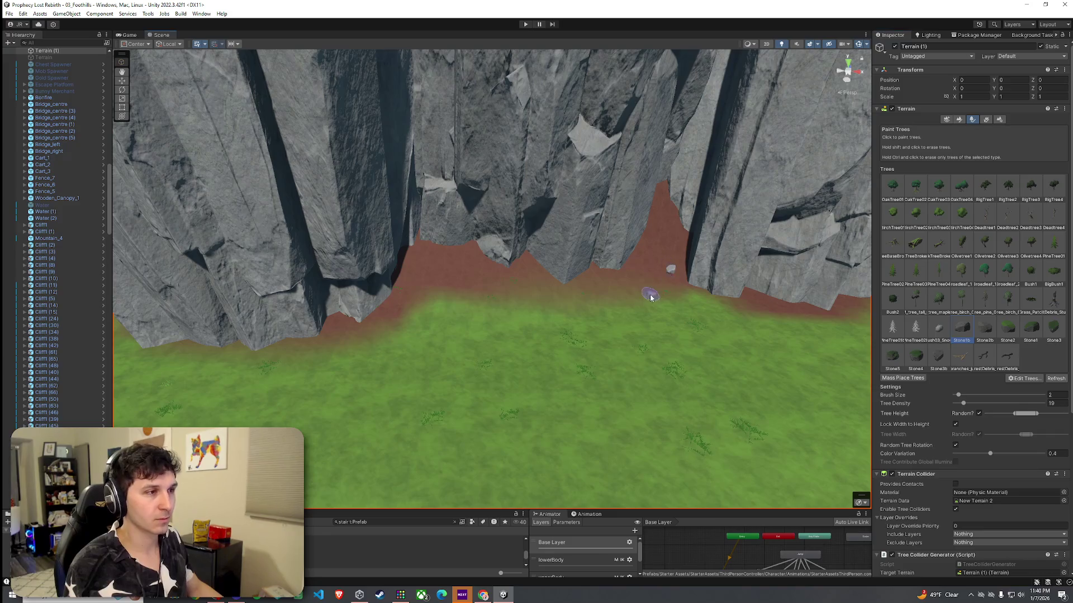
Raise the maximum random Tree Height and frame the stone stairs and terraced cliff
mouse_move(396, 301)
left_mouse_down()
mouse_move(403, 313)
mouse_move(551, 266)
mouse_move(705, 262)
mouse_move(536, 261)
mouse_move(422, 278)
mouse_move(510, 216)
mouse_move(491, 223)
mouse_move(513, 311)
left_mouse_up()
scroll(514, 311, "up", 3)
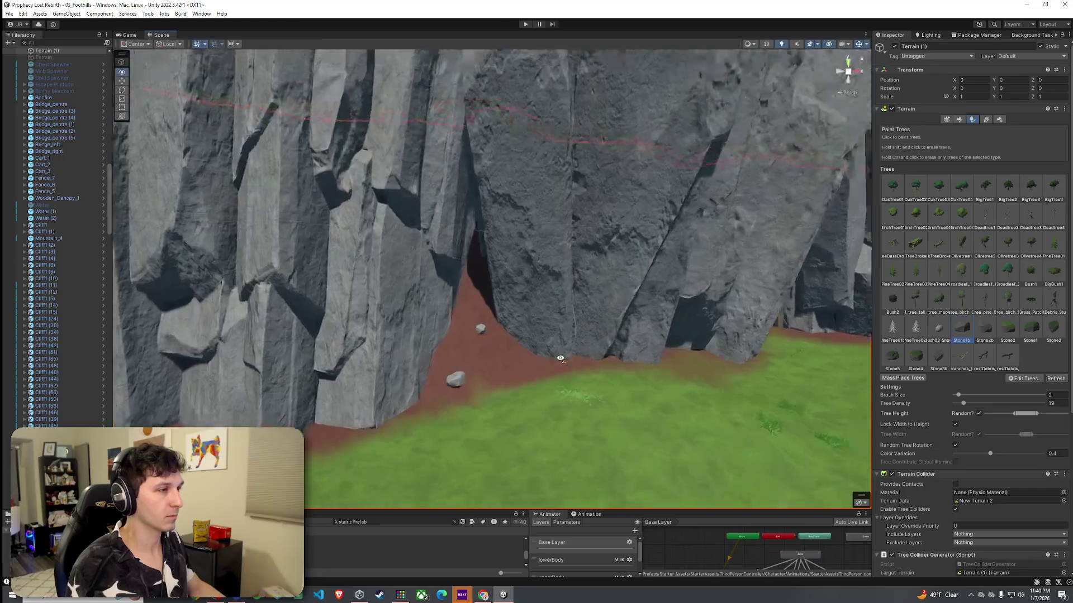
mouse_move(838, 355)
left_mouse_down()
mouse_move(728, 371)
mouse_move(601, 303)
mouse_move(659, 313)
mouse_move(640, 306)
mouse_move(496, 387)
mouse_move(531, 363)
mouse_move(597, 361)
left_mouse_up()
mouse_move(677, 320)
left_mouse_down()
mouse_move(704, 331)
mouse_move(670, 335)
mouse_move(648, 374)
left_mouse_up()
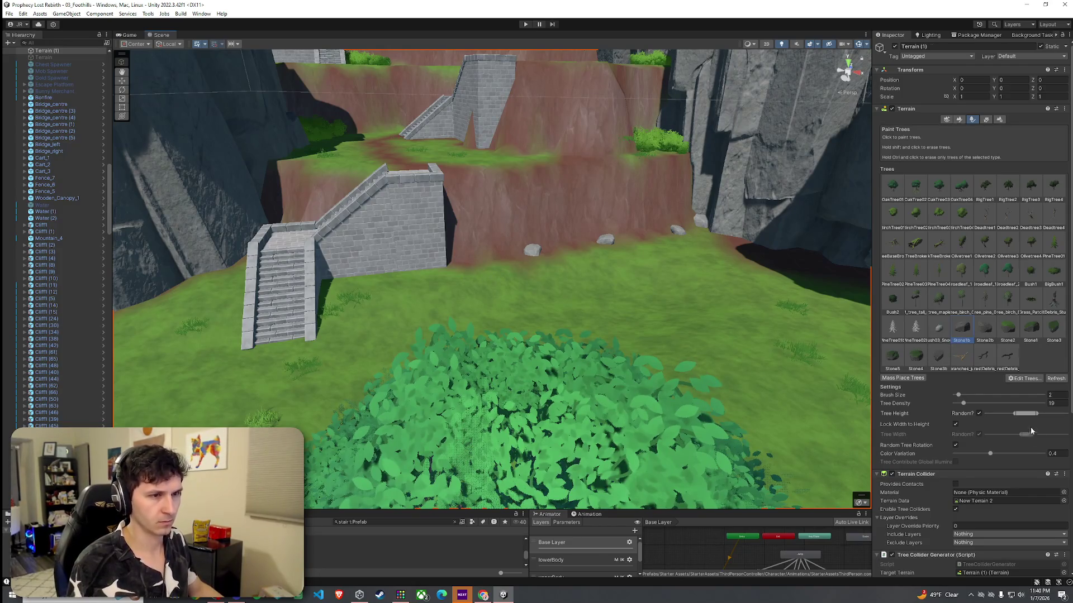
left_click_drag(1035, 413, 1053, 413)
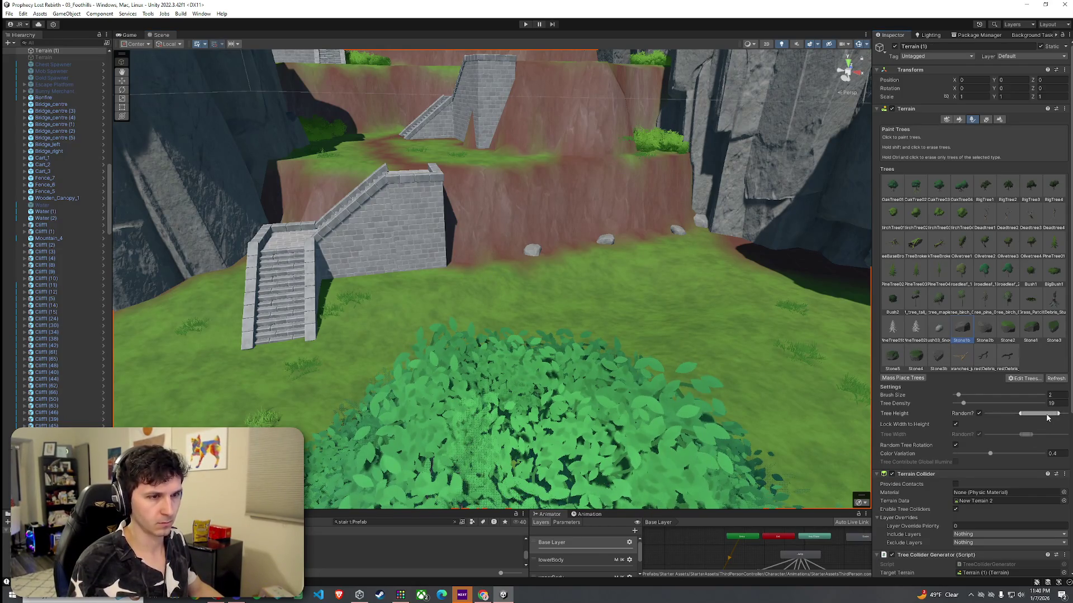
key("w")
key("s")
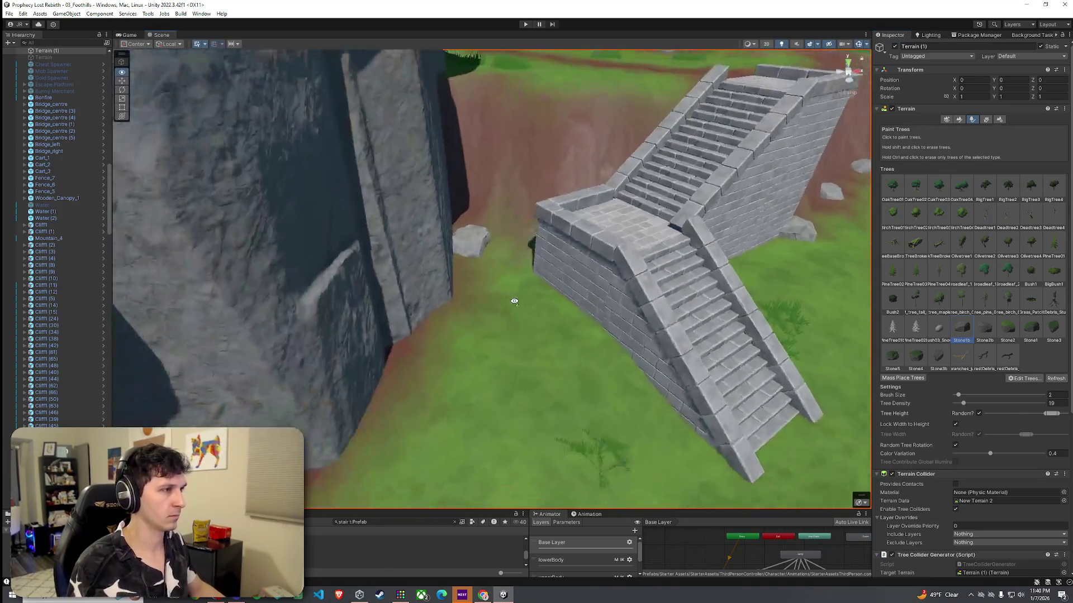
key("s")
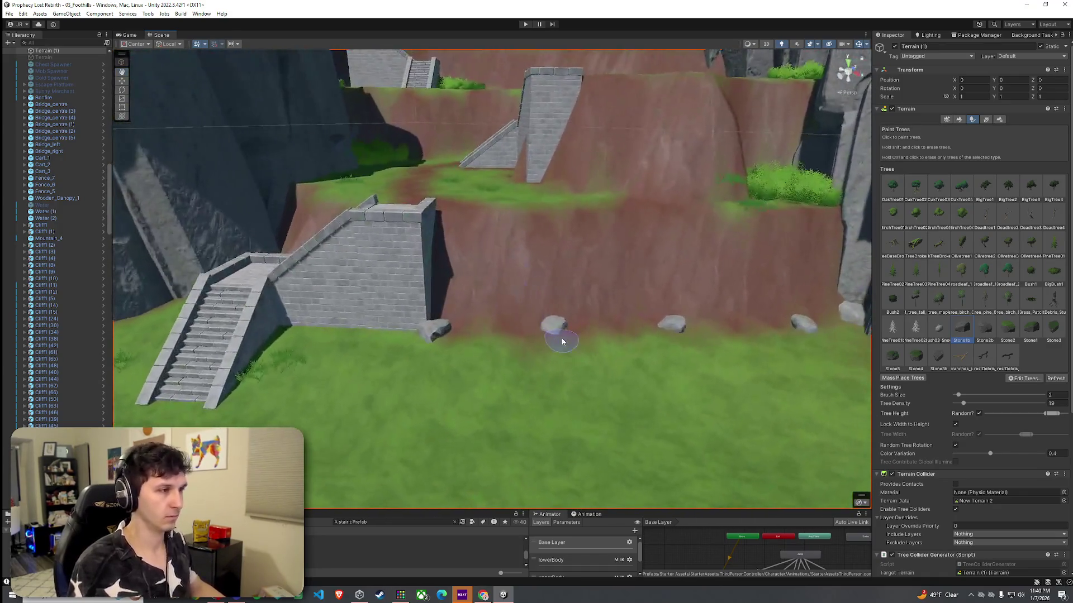
Erase a stone, then paint Bush1 bushes across the lower grass and upper ledges
left_click(562, 342, "shift")
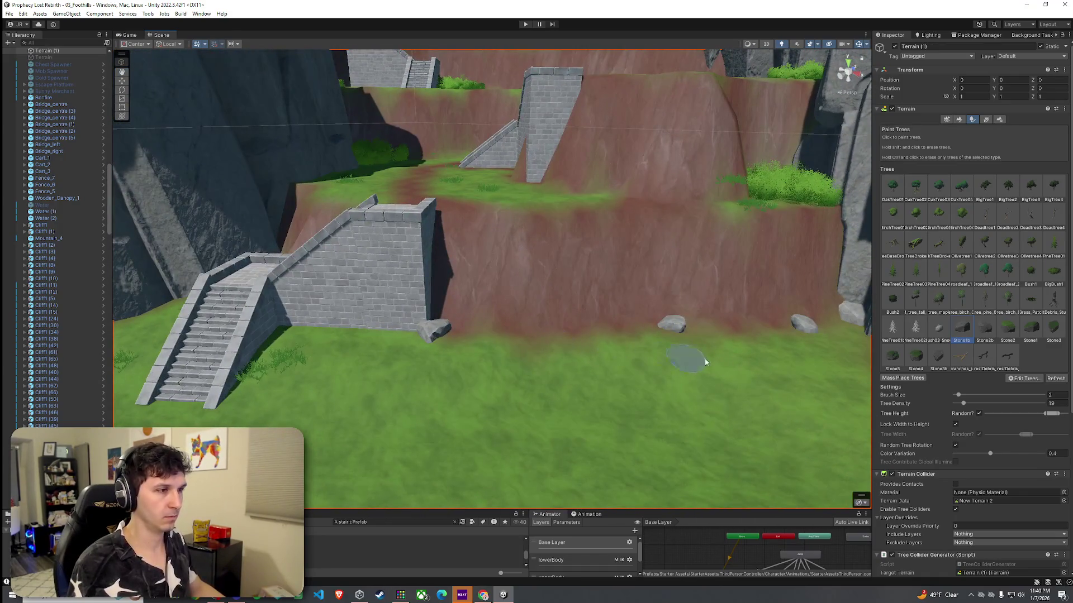
scroll(799, 355, "down", 5)
left_click(1031, 274)
left_click(561, 293)
left_click(698, 277)
left_click(782, 277)
left_click(588, 196)
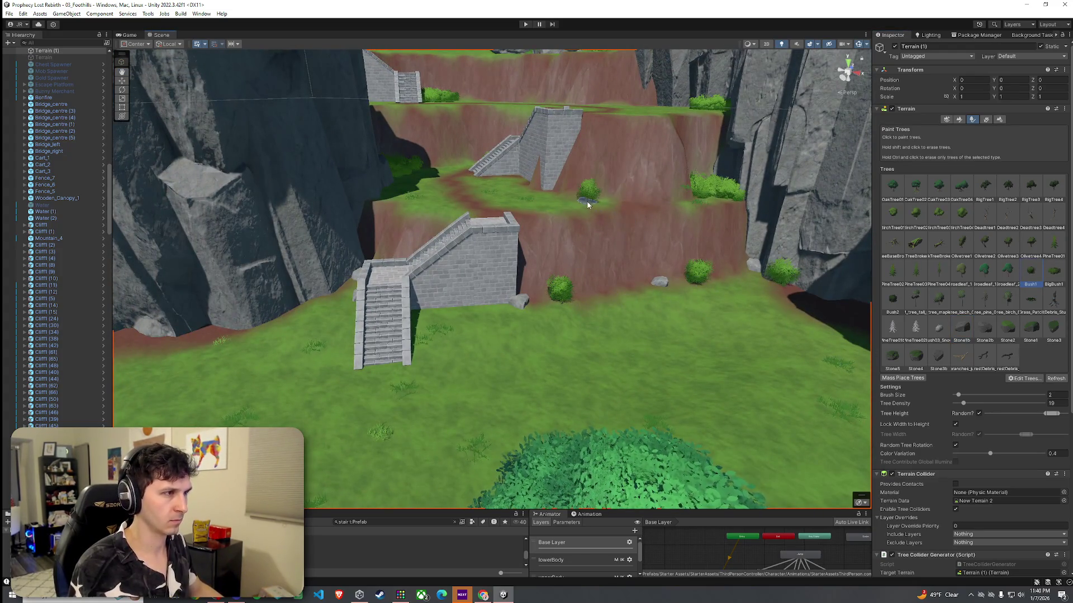
left_click(418, 203)
Erase the rocks beside the stairs, removing the trial bushes on the left ledge
mouse_move(354, 297)
left_mouse_down()
mouse_move(347, 304)
mouse_move(435, 283)
mouse_move(634, 308)
mouse_move(625, 306)
left_mouse_up()
left_click(437, 279)
left_click(429, 302, "shift")
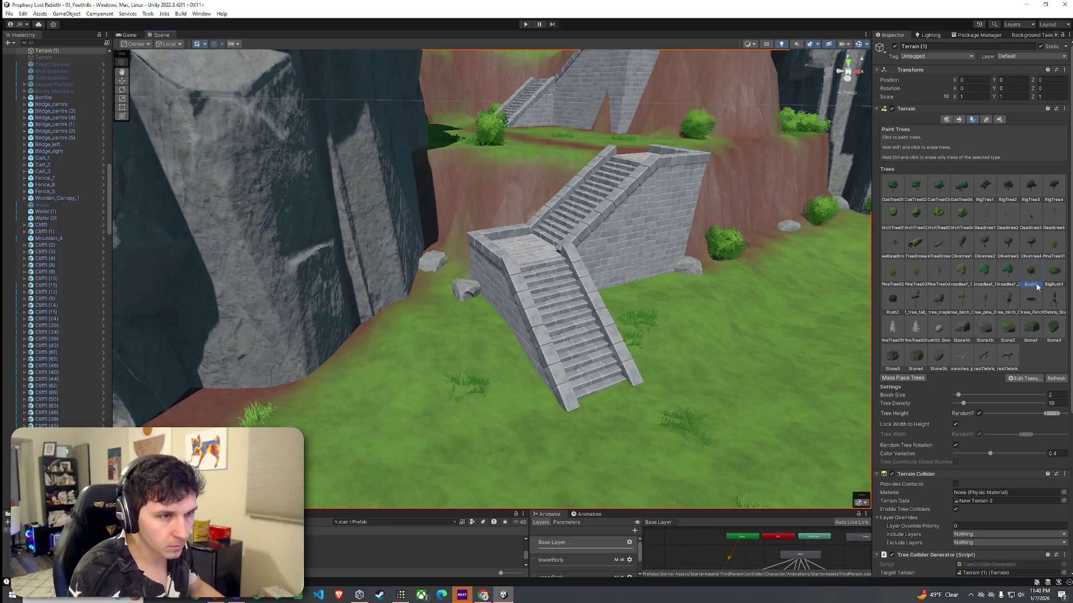
left_click(444, 297, "shift")
left_click(447, 290)
left_click(446, 307, "shift")
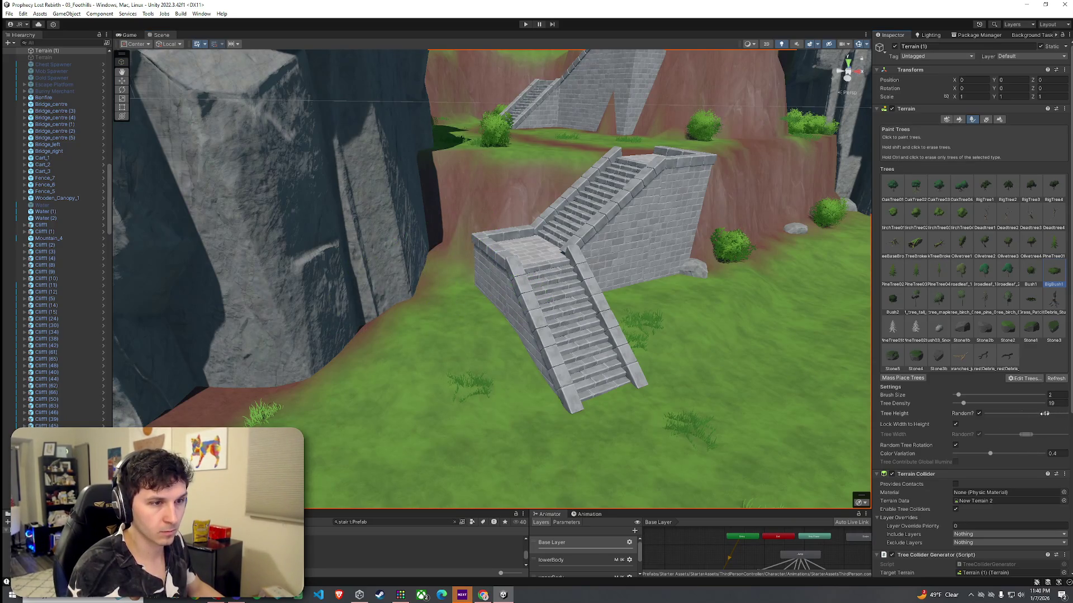
left_click(451, 278)
mouse_move(466, 313)
left_mouse_down()
mouse_move(448, 314)
mouse_move(461, 320)
mouse_move(438, 263)
mouse_move(556, 380)
mouse_move(575, 378)
left_mouse_up()
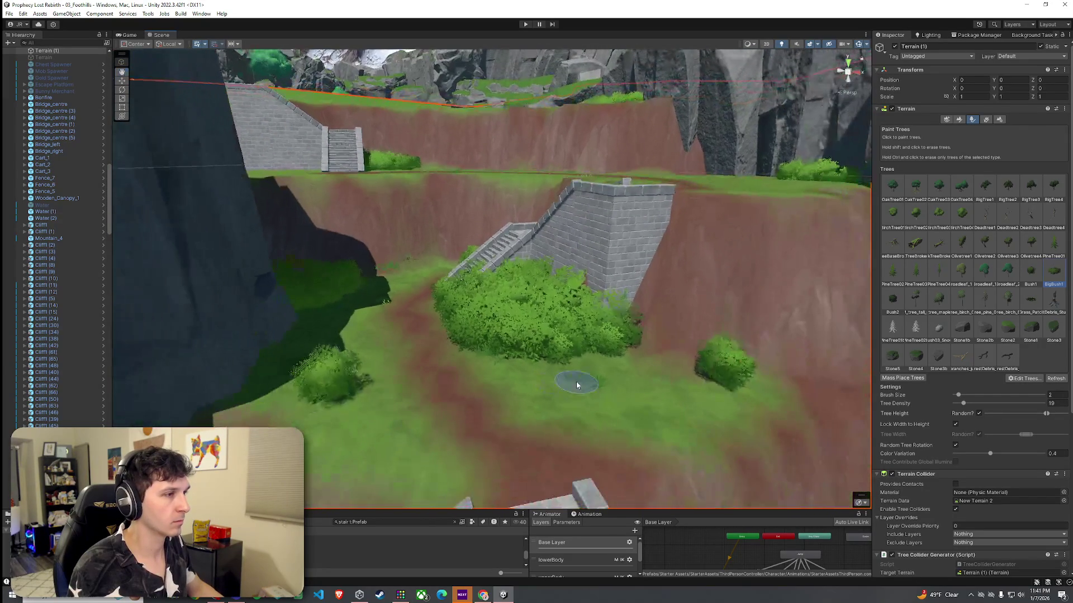
key("ctrl+z")
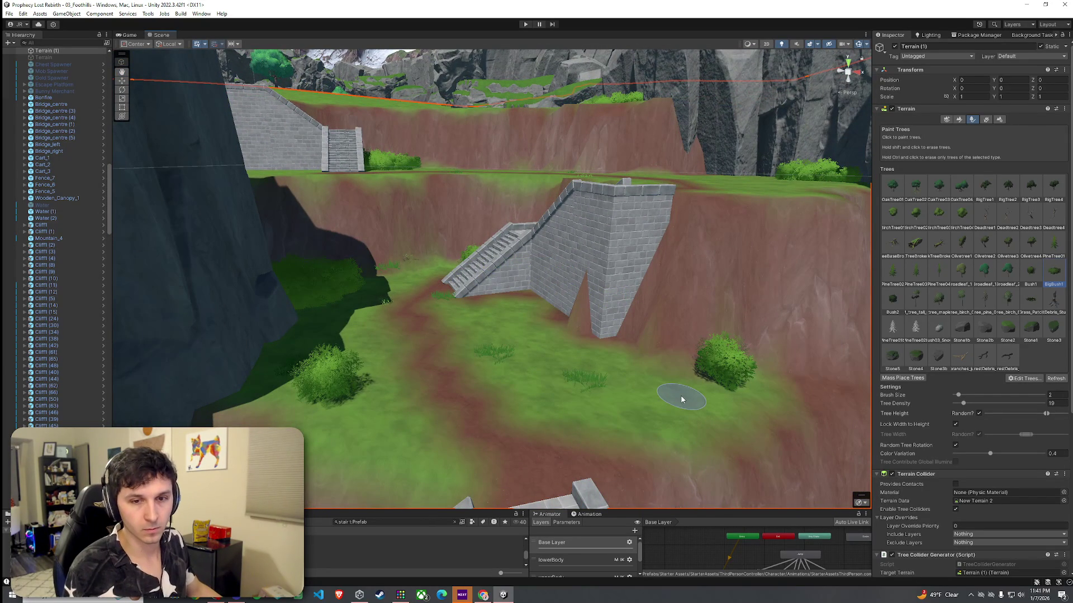
Save the scene with the new bushes
mouse_move(676, 387)
left_mouse_down()
mouse_move(639, 355)
mouse_move(646, 280)
mouse_move(652, 307)
mouse_move(627, 359)
mouse_move(678, 387)
mouse_move(838, 412)
mouse_move(758, 379)
mouse_move(643, 357)
left_mouse_up()
left_click(9, 13)
left_click(32, 54)
mouse_move(493, 242)
left_mouse_down()
mouse_move(578, 211)
mouse_move(647, 218)
mouse_move(614, 235)
left_mouse_up()
Raise Cliff5 (31) slightly and Cliff5 (30) from Y 29.52 to 30.99, then save
left_click(520, 256)
key("w")
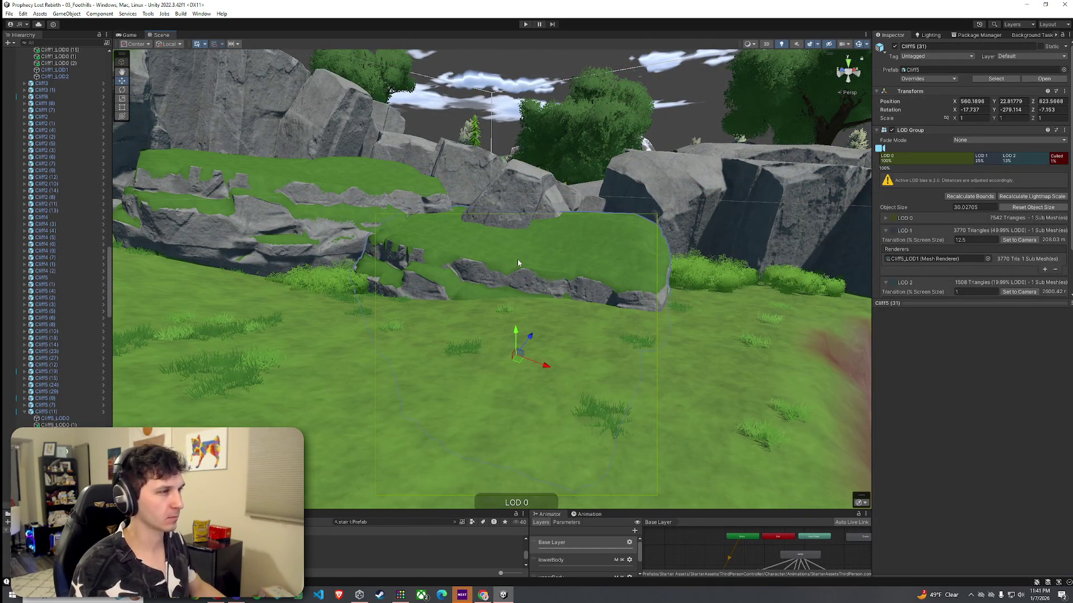
scroll(100, 355, "down", 6)
mouse_move(518, 343)
left_mouse_down()
mouse_move(521, 286)
mouse_move(488, 262)
mouse_move(483, 278)
left_mouse_up()
left_click(532, 326)
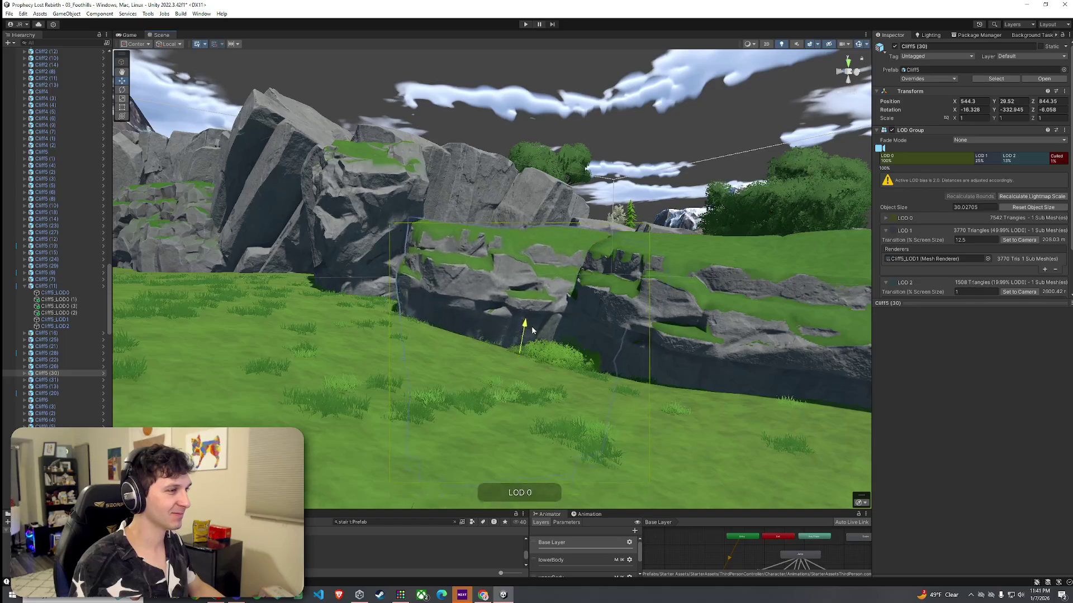
left_click_drag(531, 326, 536, 318)
left_click(9, 13)
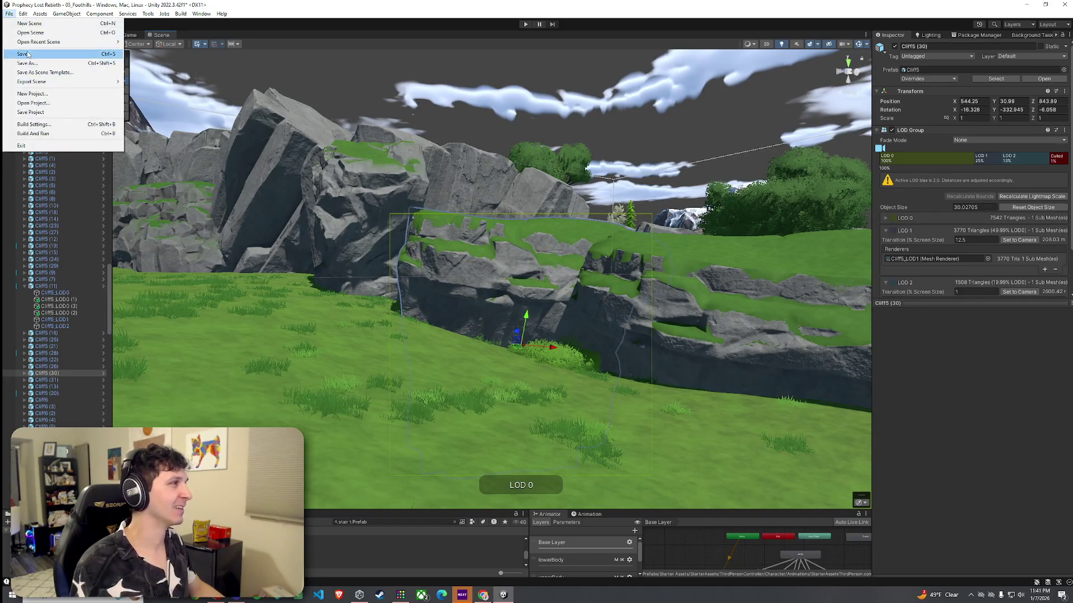
mouse_move(603, 262)
left_mouse_down()
mouse_move(627, 256)
mouse_move(592, 256)
left_mouse_up()
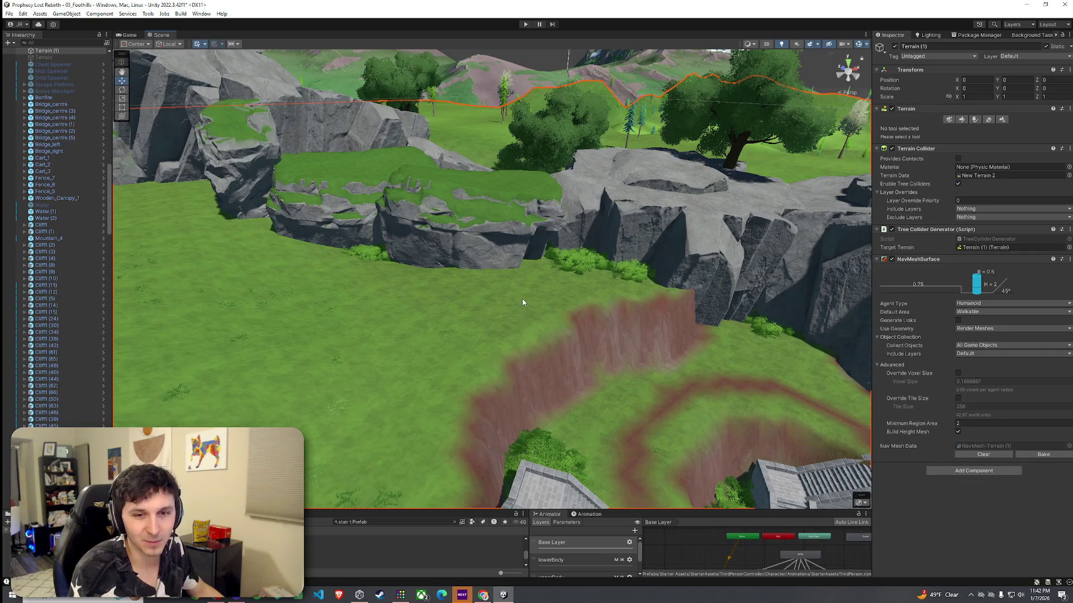
Select the Cliff5_LOD0 and Cliff1_LOD0 rocks, then reselect the terrain
left_click(10, 13)
key("Escape")
mouse_move(559, 263)
left_mouse_down()
mouse_move(575, 287)
mouse_move(423, 242)
mouse_move(319, 239)
mouse_move(429, 214)
left_mouse_up()
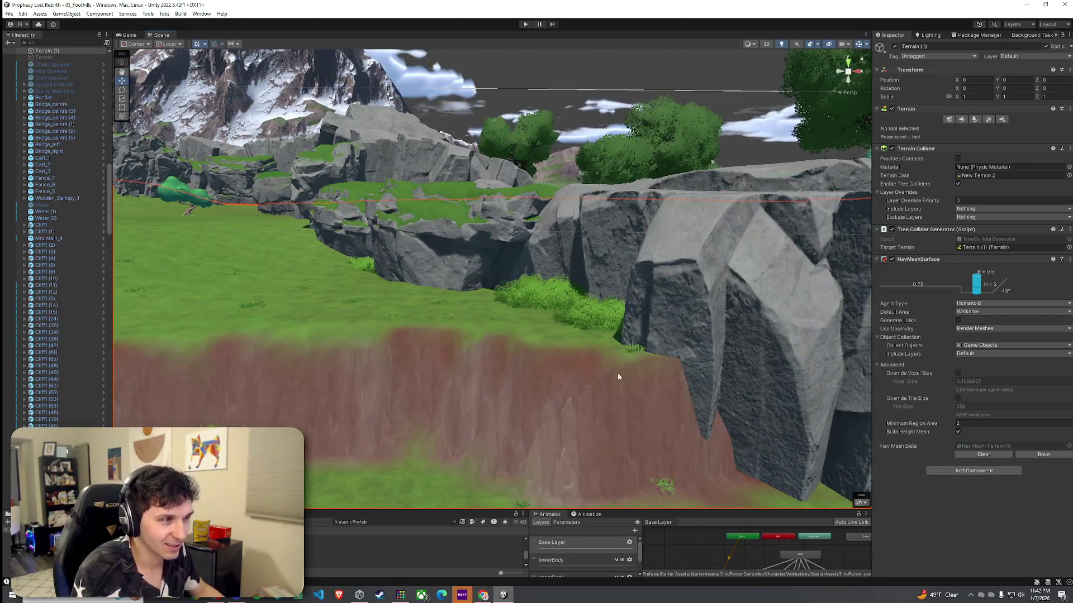
left_click(572, 353)
left_click(567, 339)
left_click(296, 333)
left_click_drag(296, 332, 471, 352)
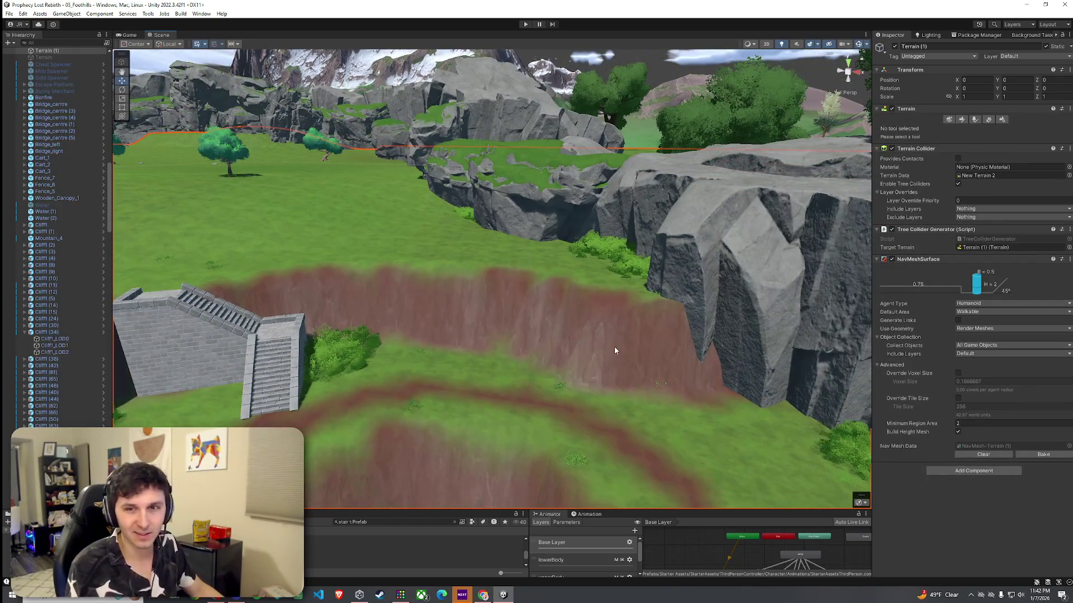
Switch the terrain to Paint Trees and pick the Stone1b prototype
left_click(961, 120)
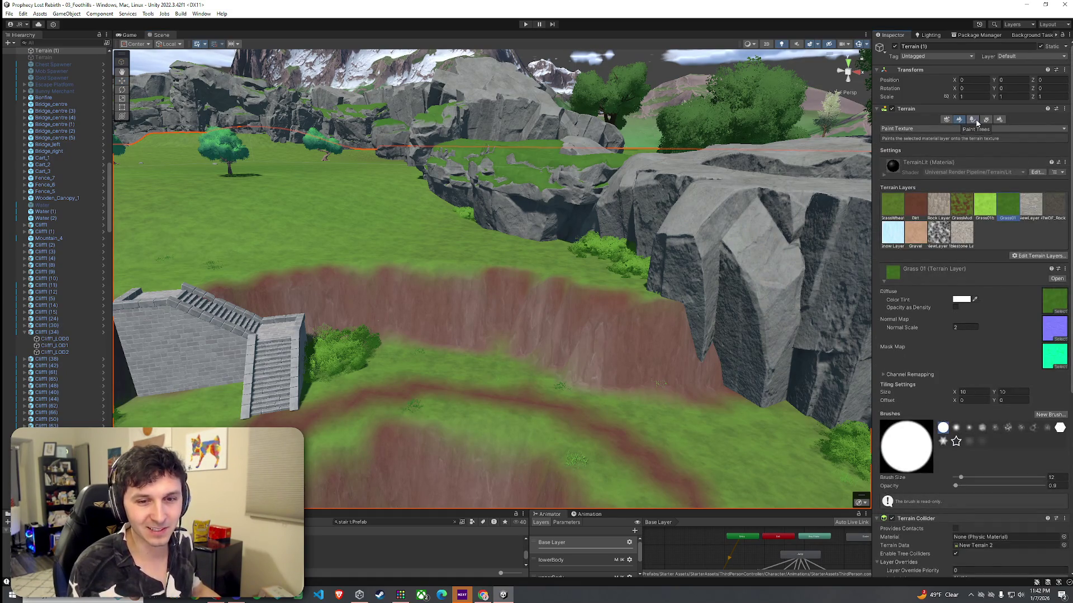
left_click(972, 120)
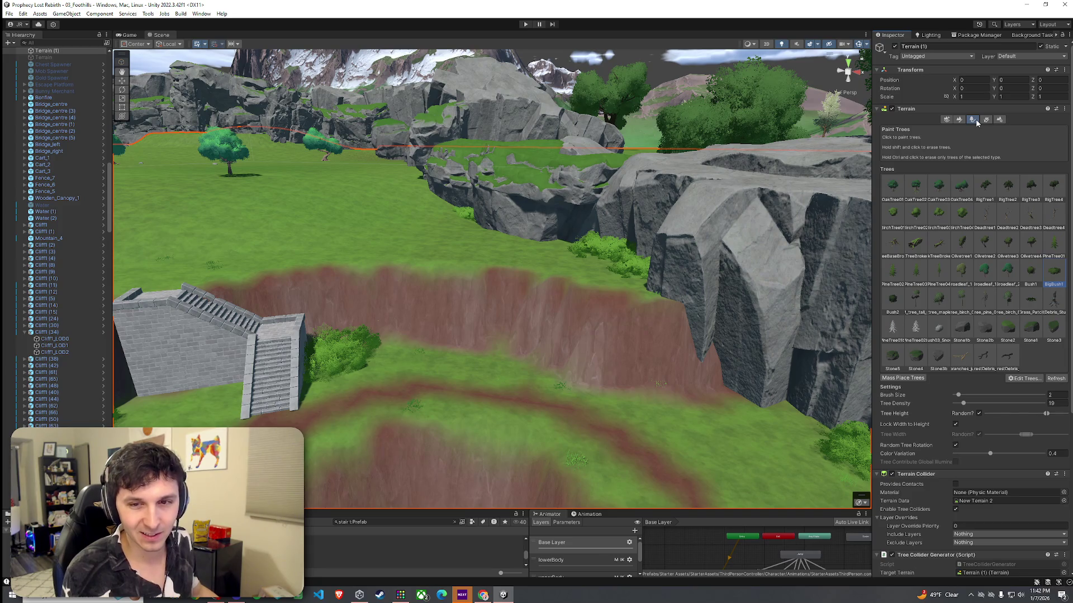
left_click(985, 120)
left_click(972, 119)
left_click(959, 120)
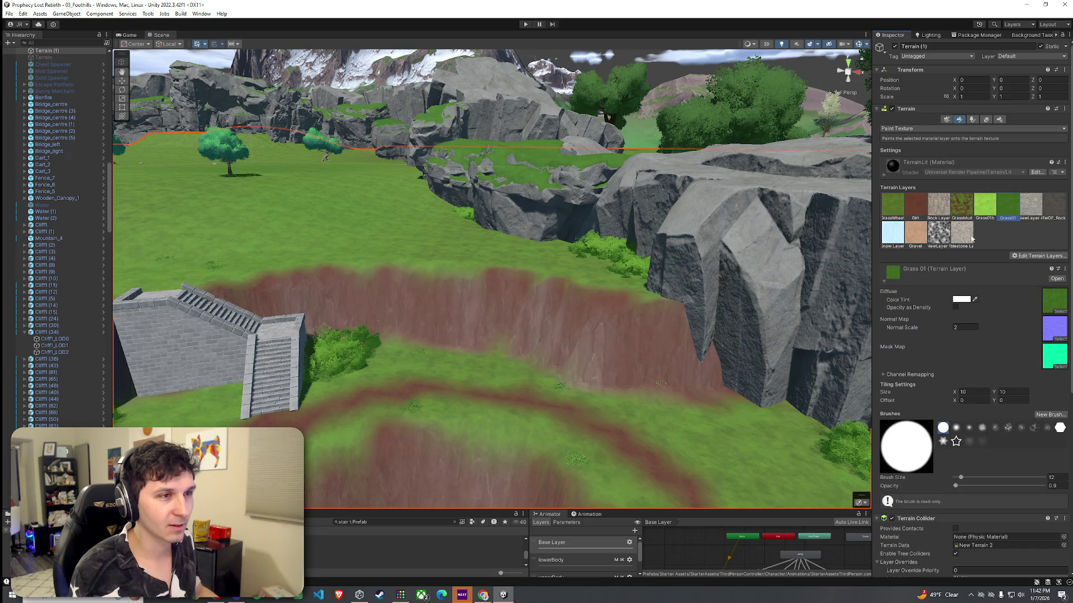
left_click(973, 120)
left_click(956, 335)
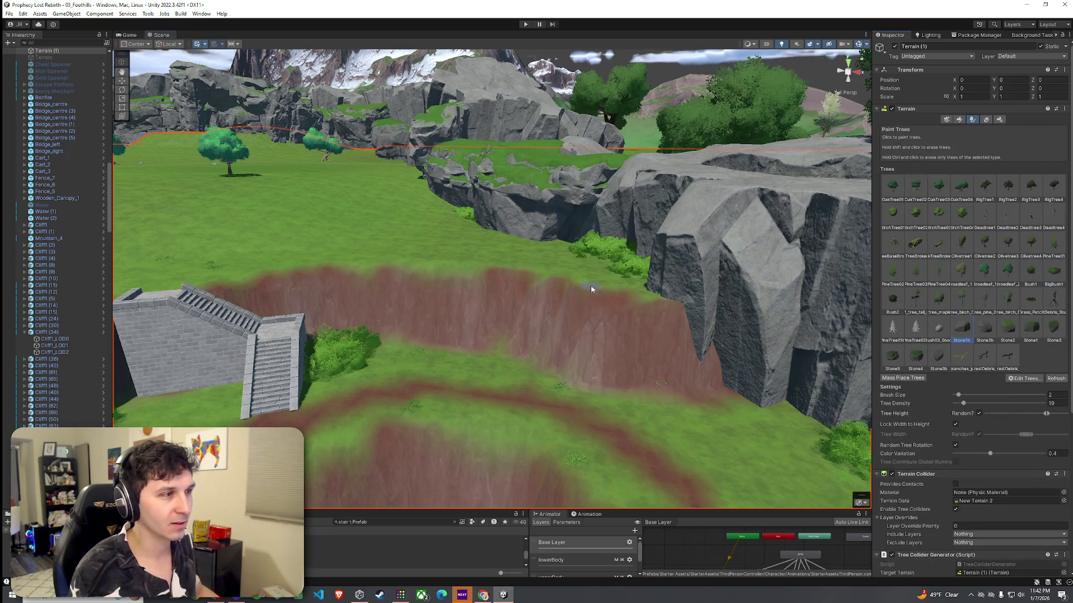
scroll(701, 342, "up", 6)
left_click_drag(701, 342, 658, 332)
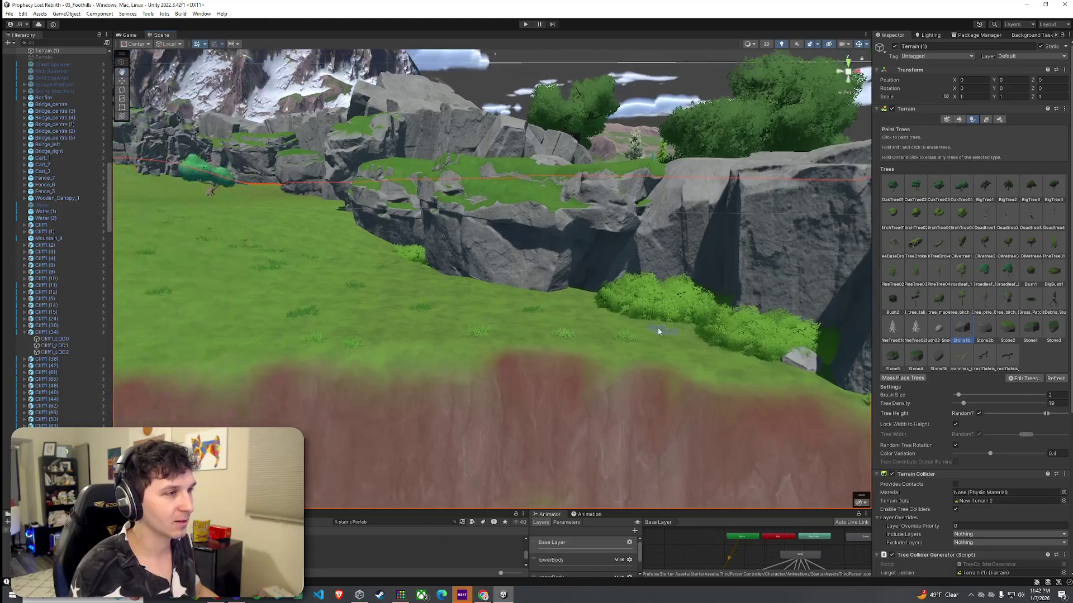
mouse_move(571, 299)
left_mouse_down()
mouse_move(646, 306)
mouse_move(682, 323)
mouse_move(687, 278)
mouse_move(697, 328)
mouse_move(875, 172)
left_mouse_up()
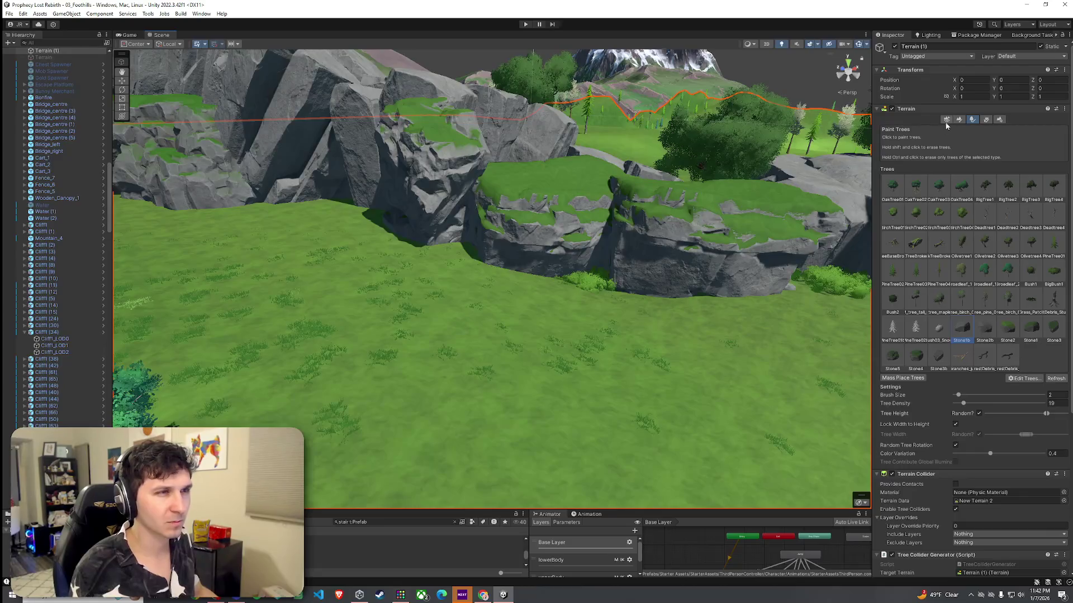
Return to Paint Texture with the Dirt layer selected
left_click(959, 119)
left_click(915, 206)
mouse_move(838, 268)
left_mouse_down()
mouse_move(820, 243)
mouse_move(849, 257)
left_mouse_up()
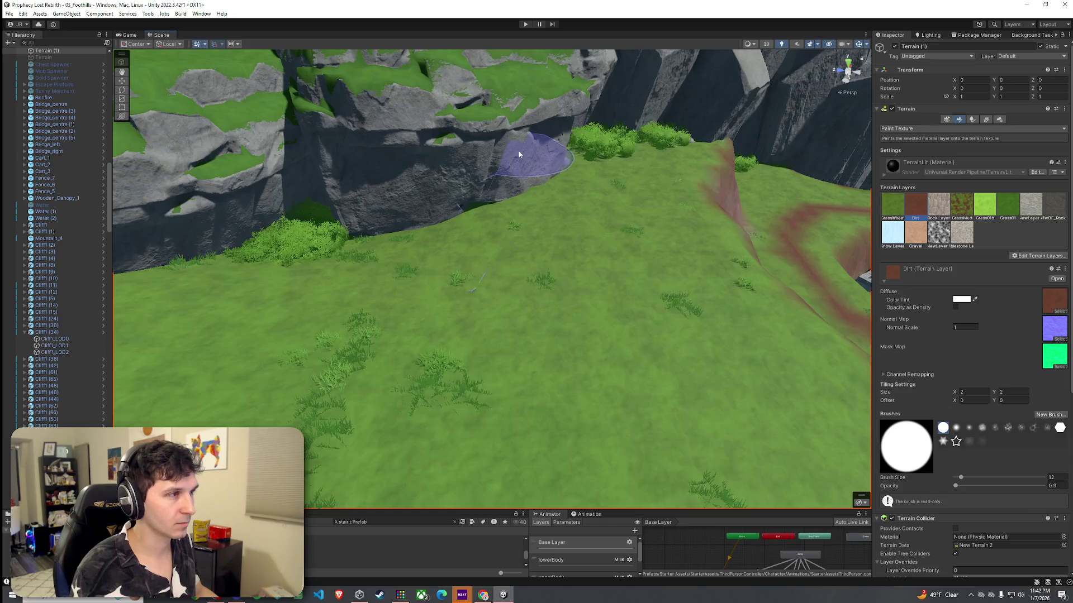
Brush Dirt along the cliff bases, including the gap at the left cliff
mouse_move(508, 166)
left_mouse_down()
mouse_move(455, 191)
mouse_move(470, 202)
mouse_move(412, 223)
mouse_move(433, 226)
mouse_move(478, 216)
mouse_move(417, 216)
mouse_move(403, 182)
mouse_move(438, 170)
mouse_move(287, 156)
mouse_move(432, 176)
left_mouse_up()
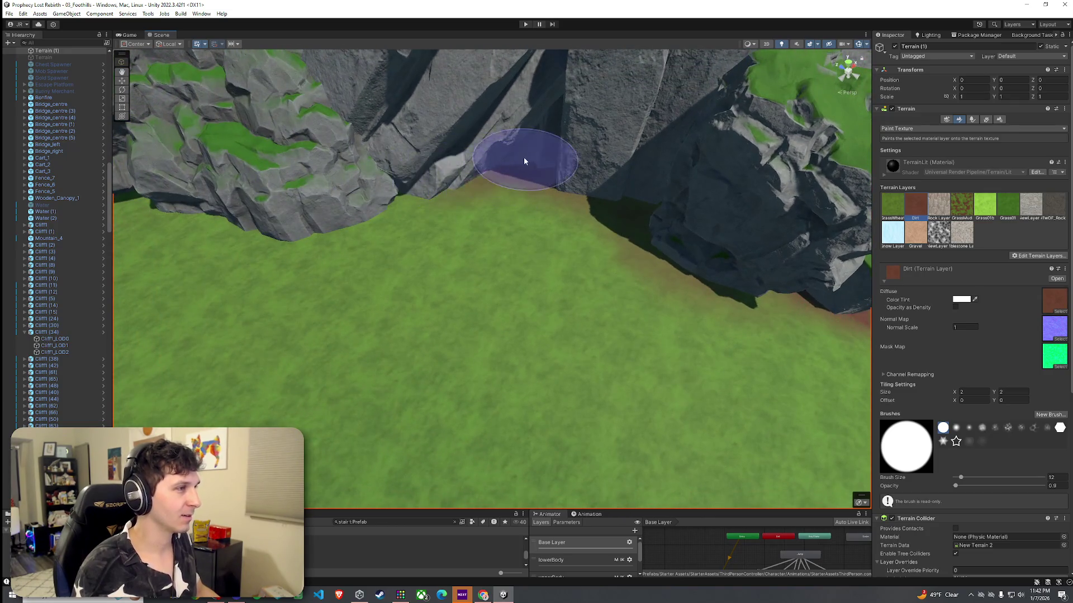
left_click_drag(555, 166, 387, 200)
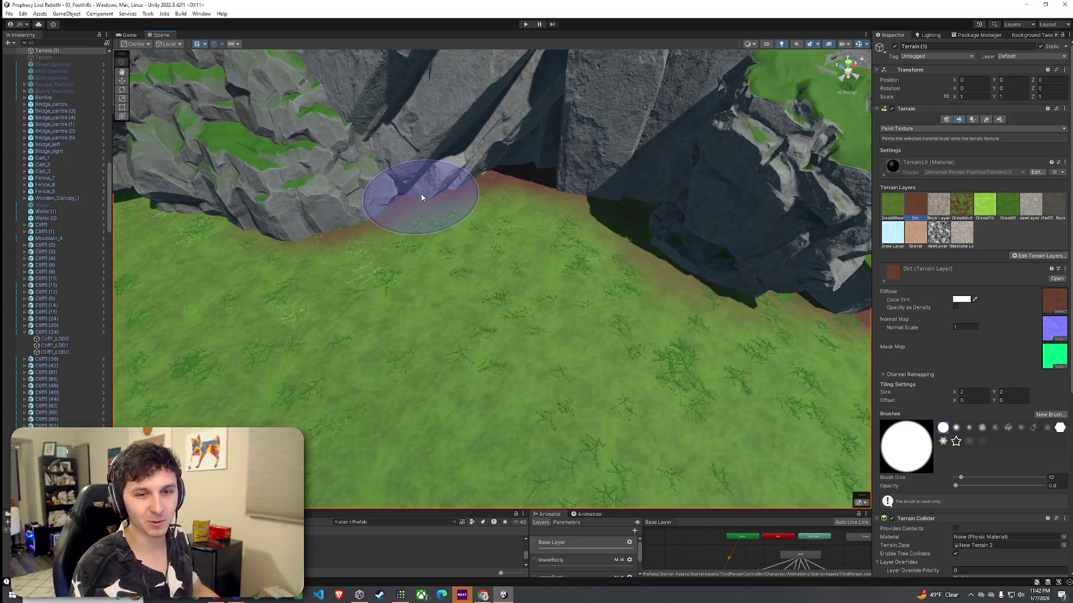
mouse_move(475, 250)
left_mouse_down()
mouse_move(439, 219)
mouse_move(532, 230)
mouse_move(554, 254)
mouse_move(581, 182)
mouse_move(491, 210)
mouse_move(435, 159)
mouse_move(363, 174)
mouse_move(484, 177)
mouse_move(595, 208)
mouse_move(413, 194)
left_mouse_up()
scroll(470, 230, "down", 2)
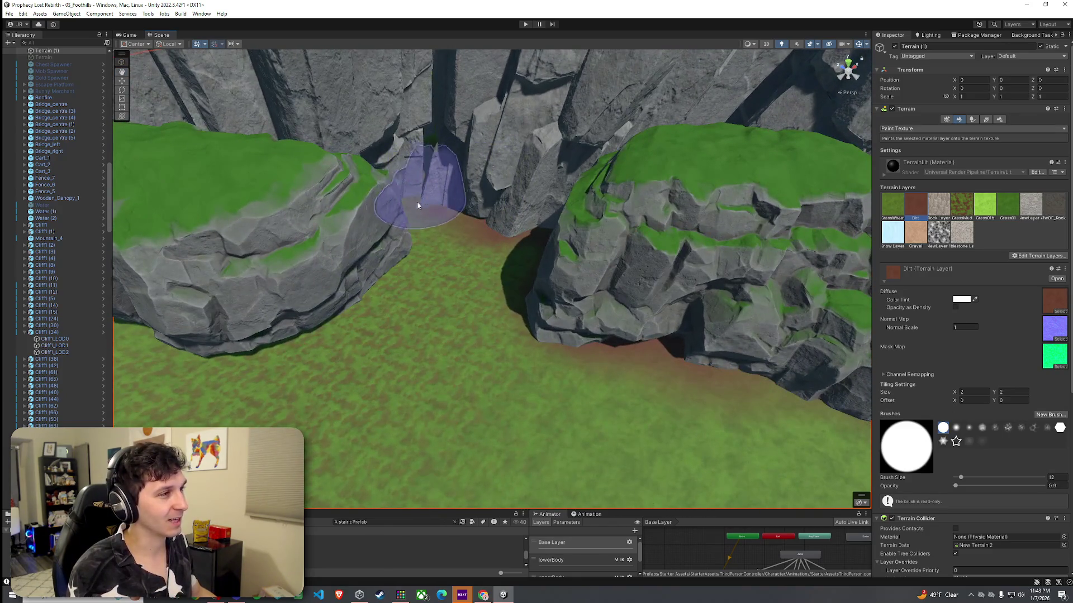
left_click_drag(532, 206, 463, 209)
mouse_move(427, 244)
left_mouse_down()
mouse_move(359, 246)
mouse_move(354, 267)
mouse_move(364, 264)
mouse_move(296, 263)
mouse_move(239, 240)
mouse_move(216, 202)
mouse_move(406, 241)
left_mouse_up()
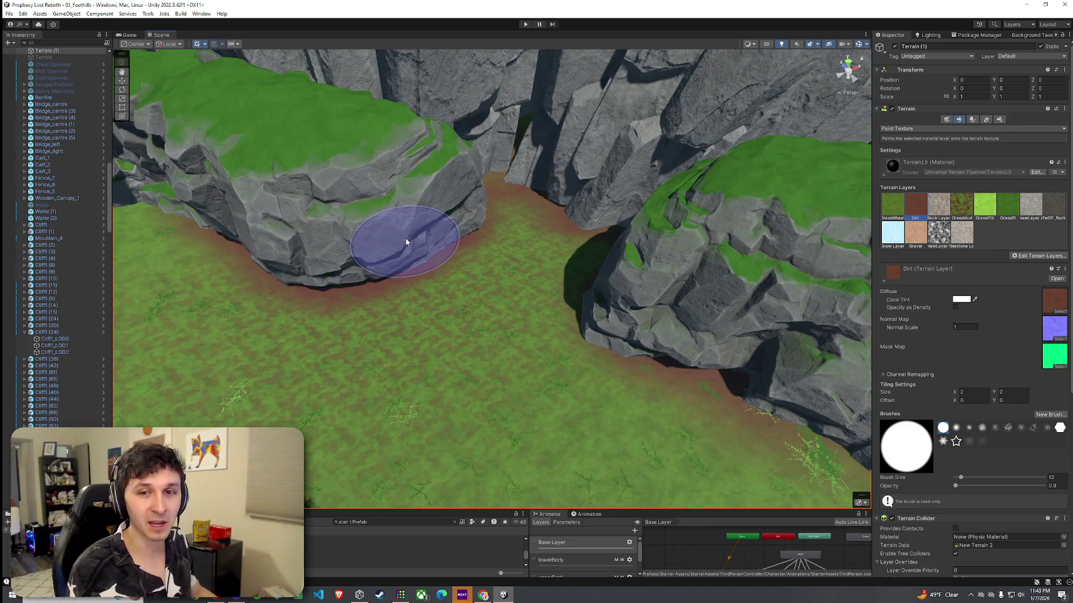
left_click(408, 238)
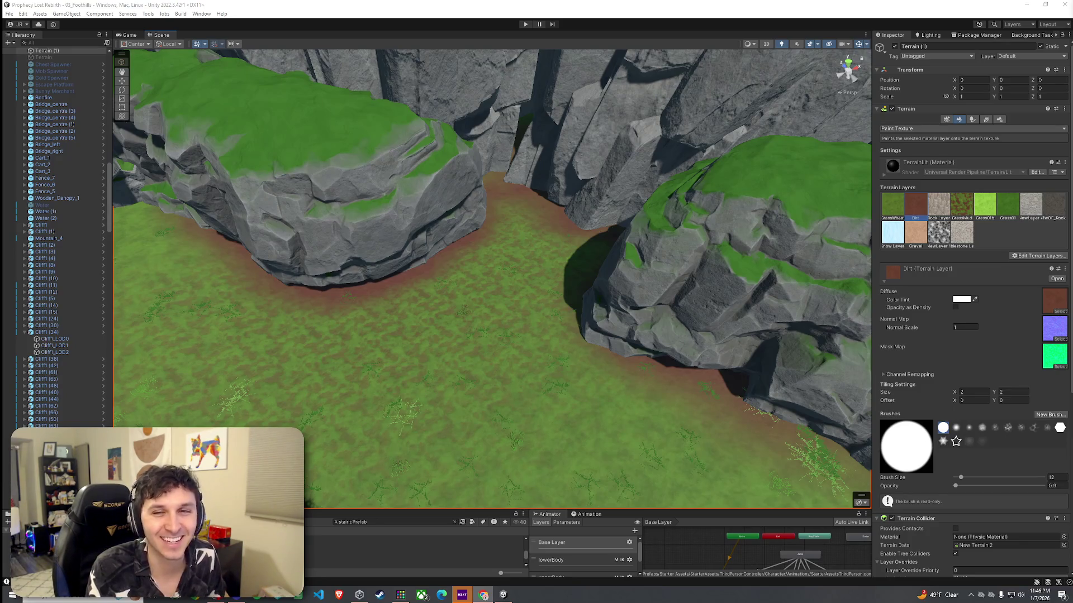
Bring the Chrome window playing YouTube in front of the Unity editor
key("super+shift+Left")
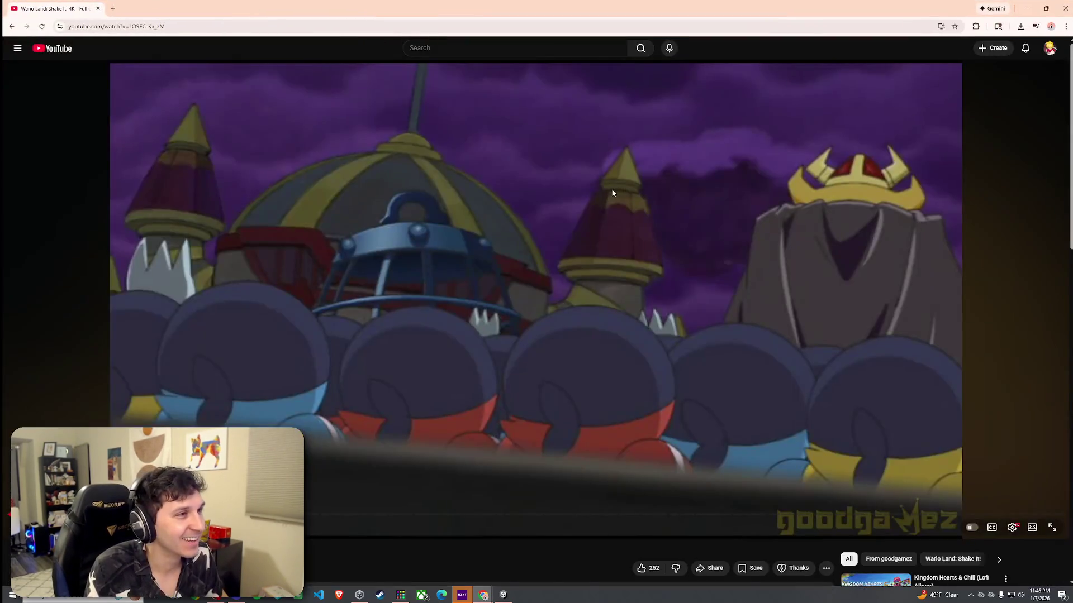
Play the Wario Land: Shake It! video, seek back and forward, then close Chrome
left_click(632, 196)
key("Left")
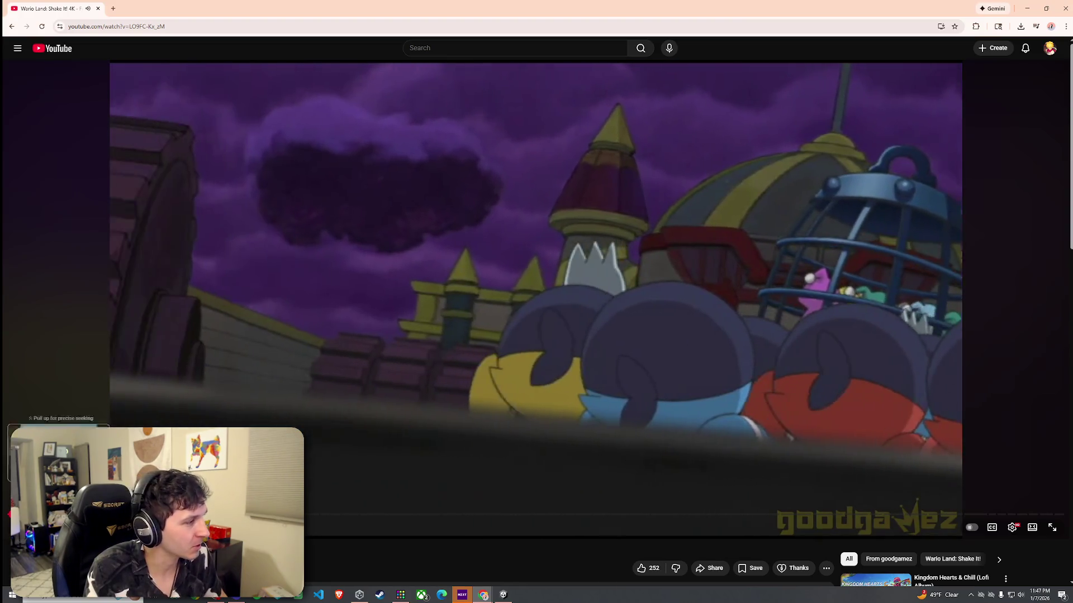
left_click_drag(59, 514, 60, 514)
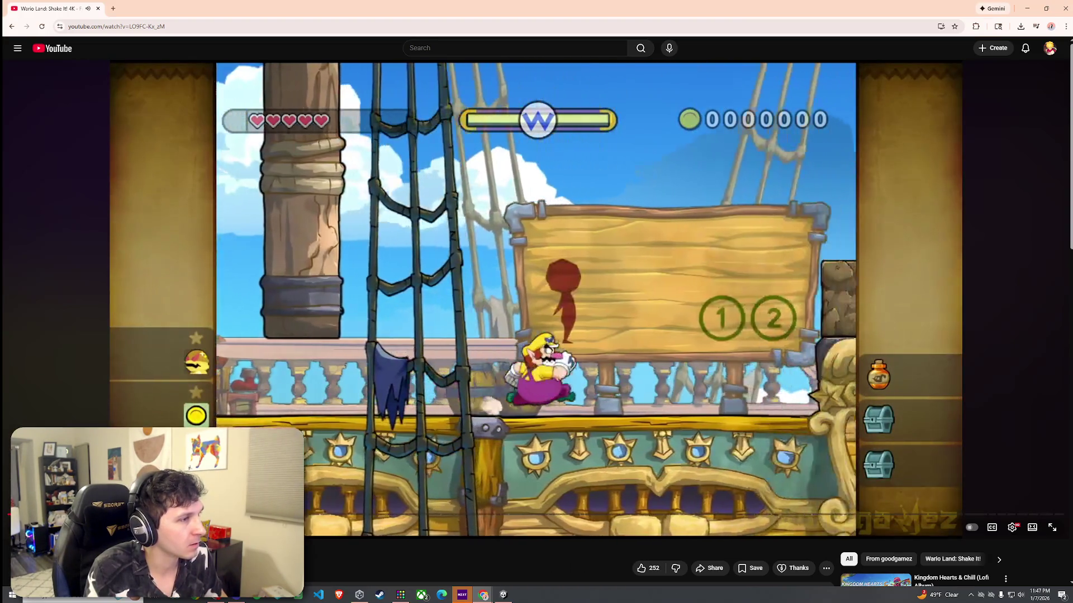
key("j")
key("Right")
key("Right")
key("Right")
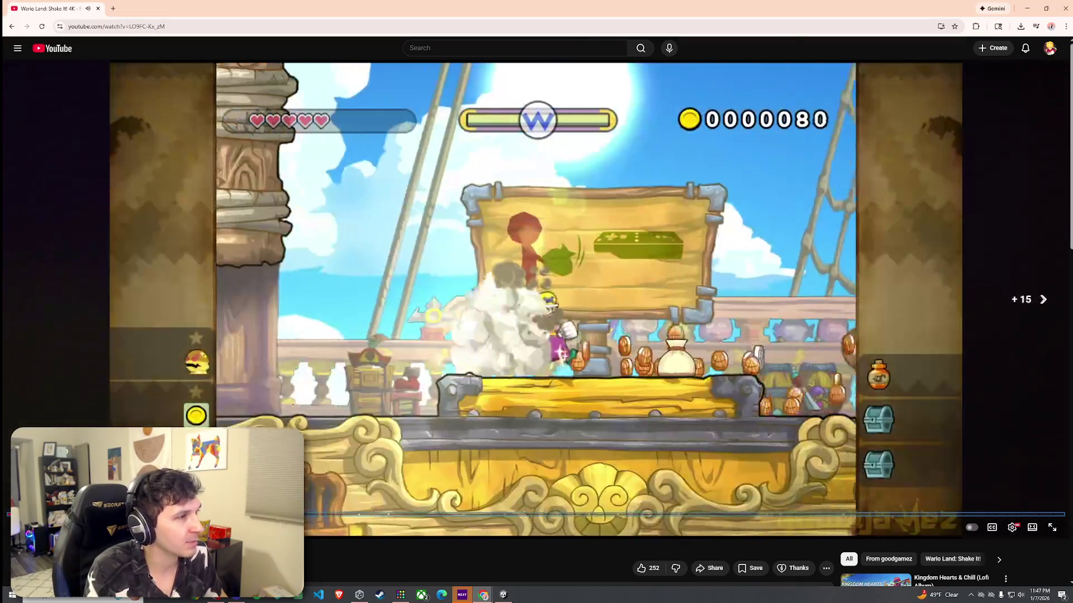
key("Right")
key("Right")
key("Right")
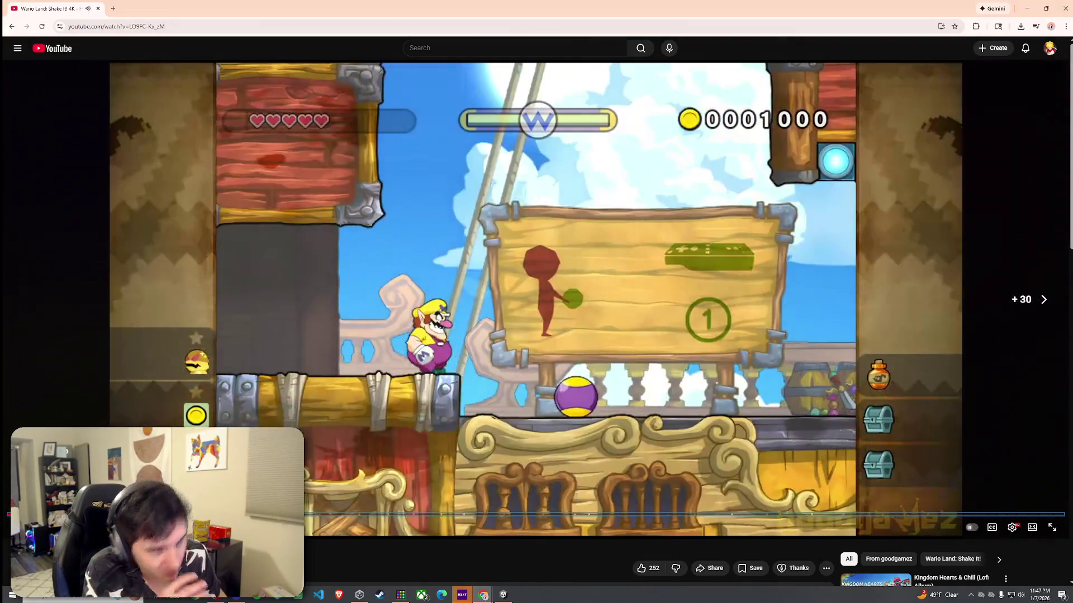
key("Right")
key("Right")
key("Right")
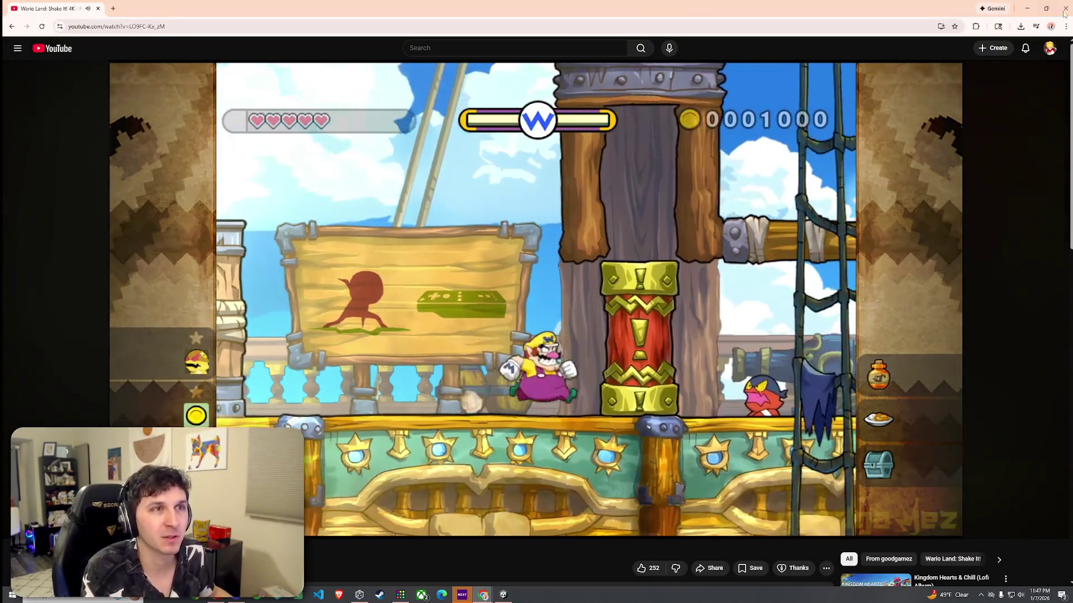
left_click(1065, 10)
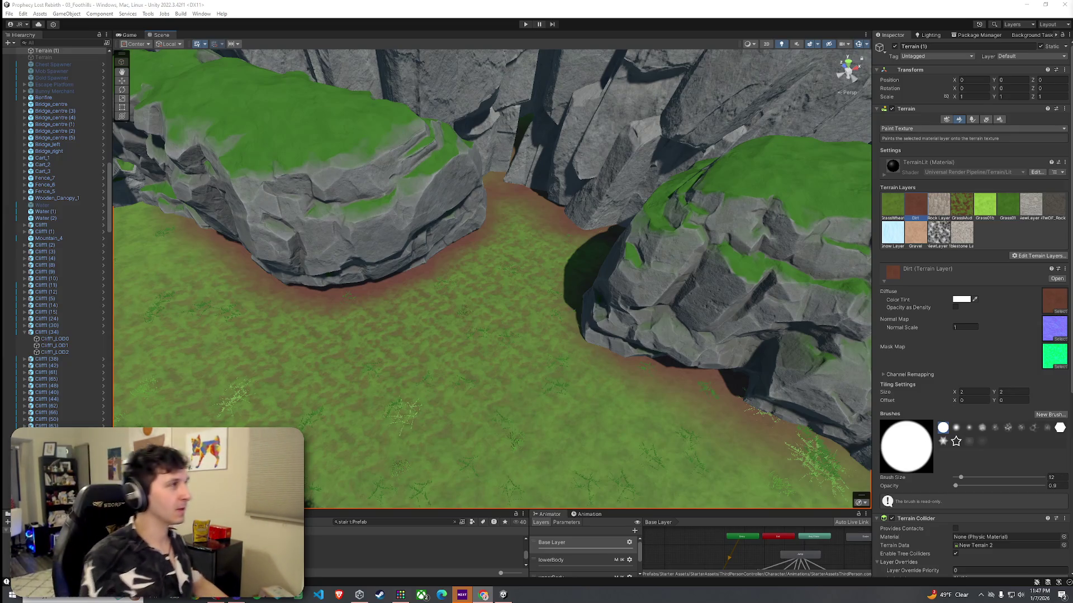
left_click(13, 17)
Paint more Dirt along the cliff base and grass edge near the cave
left_click(13, 17)
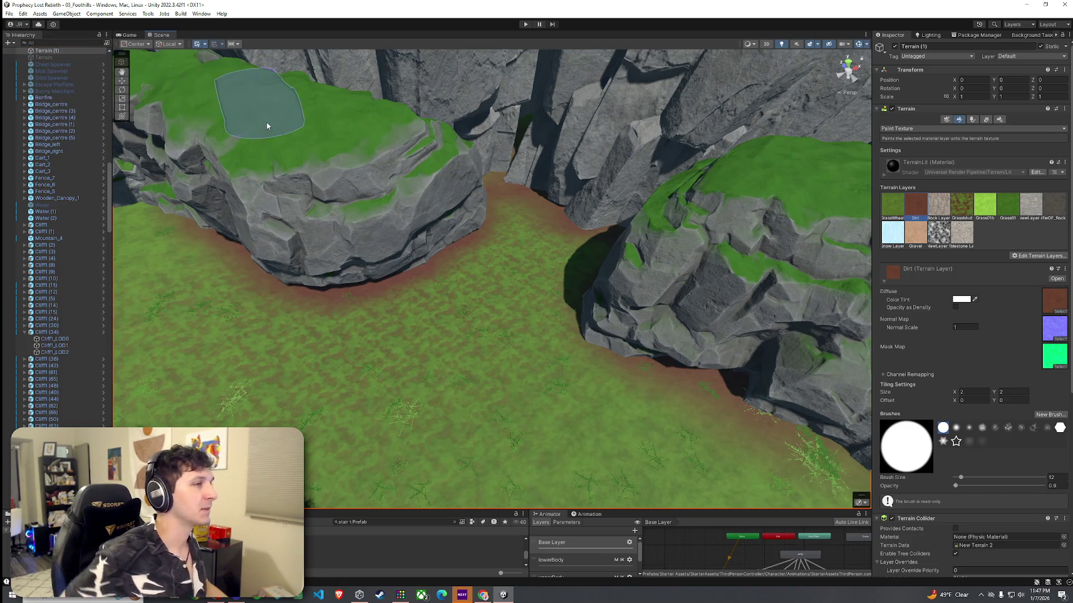
mouse_move(263, 121)
left_mouse_down()
mouse_move(618, 268)
mouse_move(376, 266)
mouse_move(421, 254)
left_mouse_up()
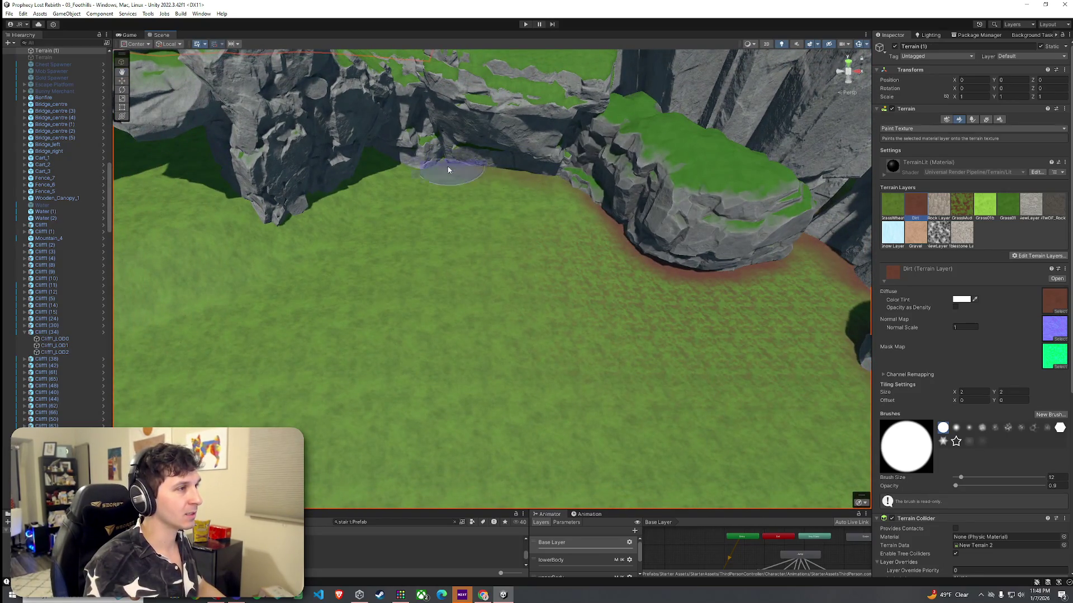
mouse_move(361, 158)
left_mouse_down()
mouse_move(539, 180)
mouse_move(471, 230)
mouse_move(495, 178)
left_mouse_up()
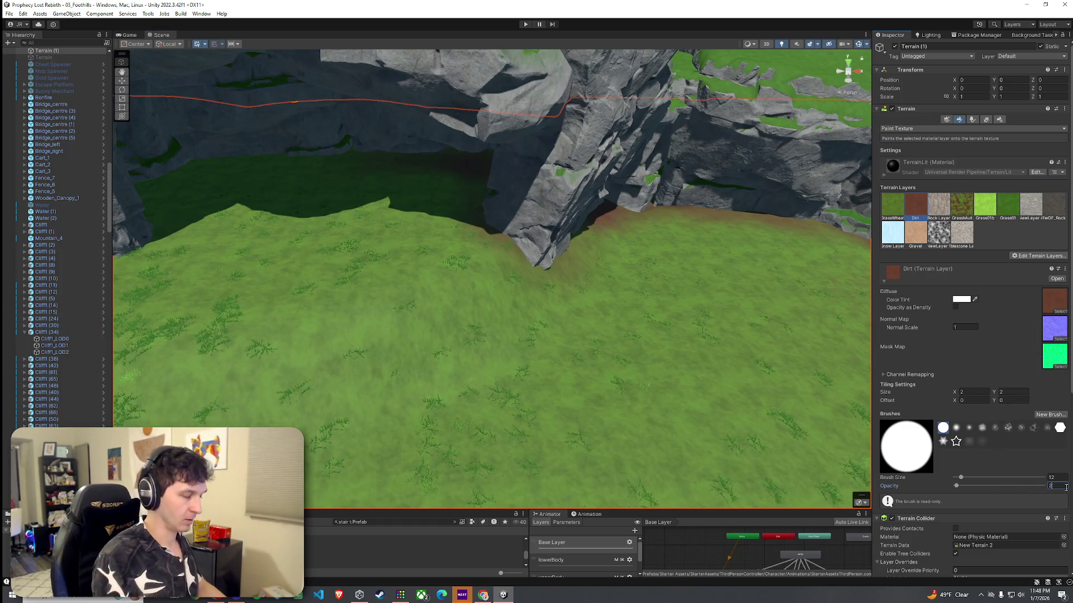
mouse_move(551, 275)
left_mouse_down()
mouse_move(575, 218)
mouse_move(543, 212)
mouse_move(557, 202)
left_mouse_up()
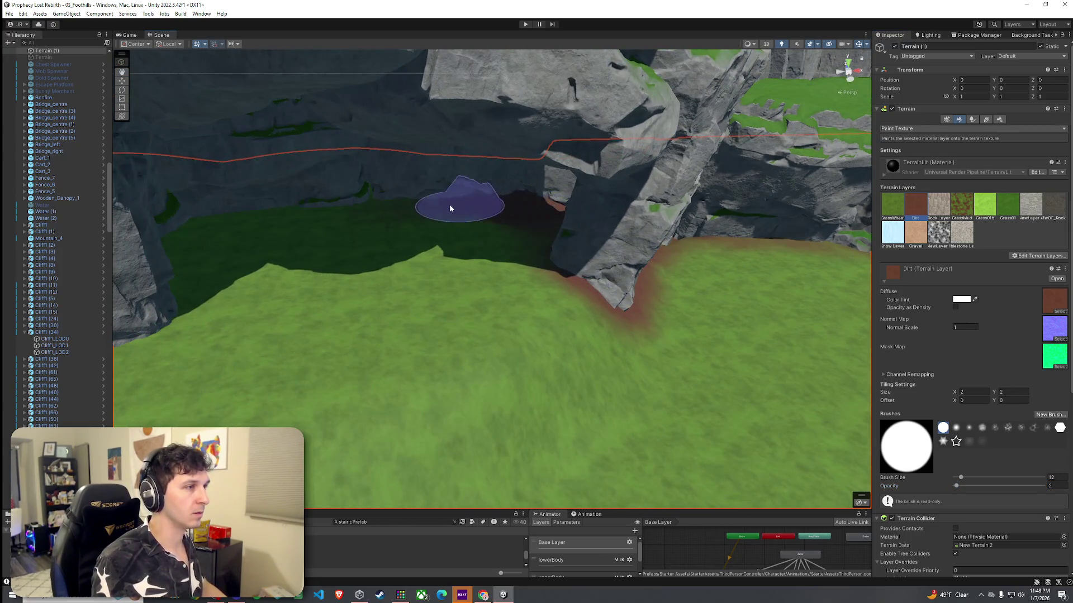
left_click_drag(251, 269, 173, 313)
mouse_move(395, 209)
left_mouse_down()
mouse_move(601, 216)
mouse_move(490, 243)
mouse_move(456, 196)
left_mouse_up()
Orbit past the rock wall, stairs and river to inspect the dirt-edged cliffs
mouse_move(359, 179)
left_mouse_down()
mouse_move(330, 206)
mouse_move(534, 167)
mouse_move(360, 240)
mouse_move(383, 225)
mouse_move(251, 300)
mouse_move(347, 275)
mouse_move(454, 167)
mouse_move(438, 172)
mouse_move(354, 256)
mouse_move(300, 254)
mouse_move(316, 239)
mouse_move(464, 209)
left_mouse_up()
mouse_move(558, 204)
left_mouse_down()
mouse_move(562, 216)
mouse_move(495, 222)
mouse_move(743, 162)
left_mouse_up()
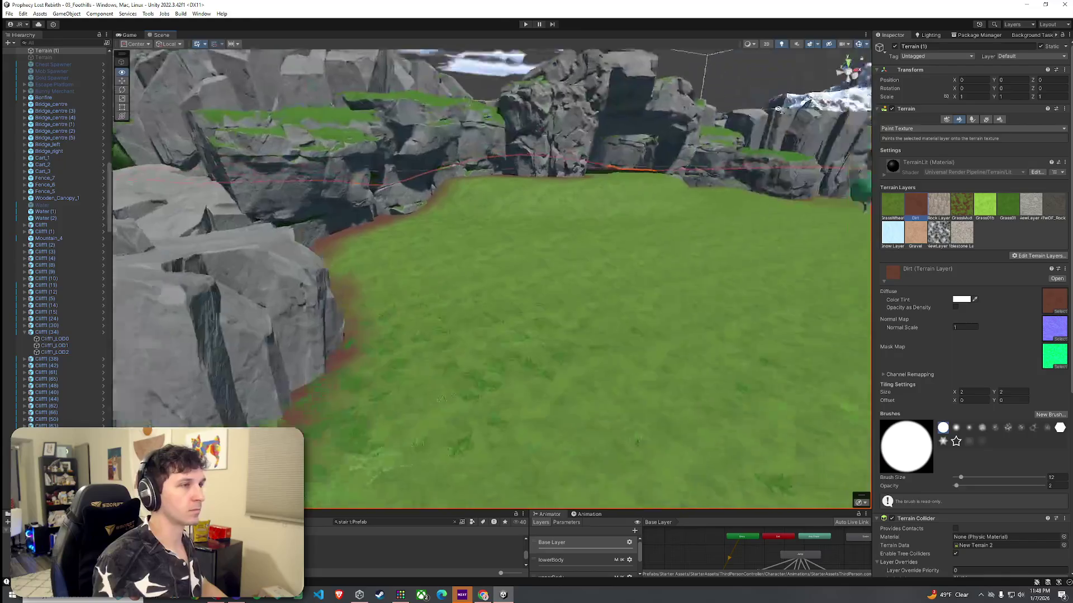
mouse_move(990, 154)
left_mouse_down()
mouse_move(74, 194)
mouse_move(540, 173)
mouse_move(564, 235)
mouse_move(548, 340)
left_mouse_up()
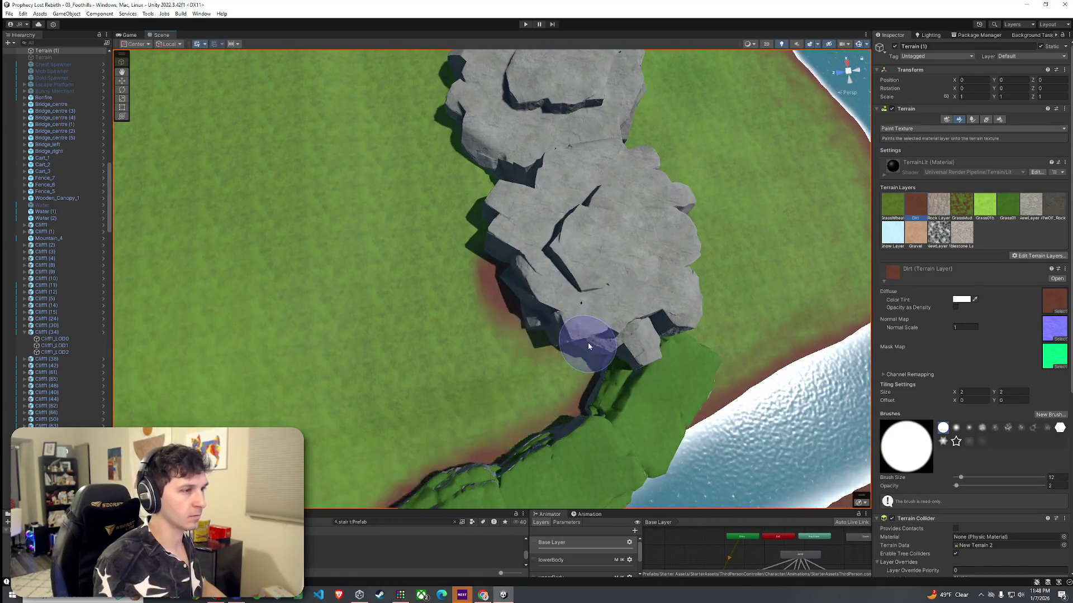
mouse_move(445, 110)
left_mouse_down()
mouse_move(595, 174)
mouse_move(514, 192)
left_mouse_up()
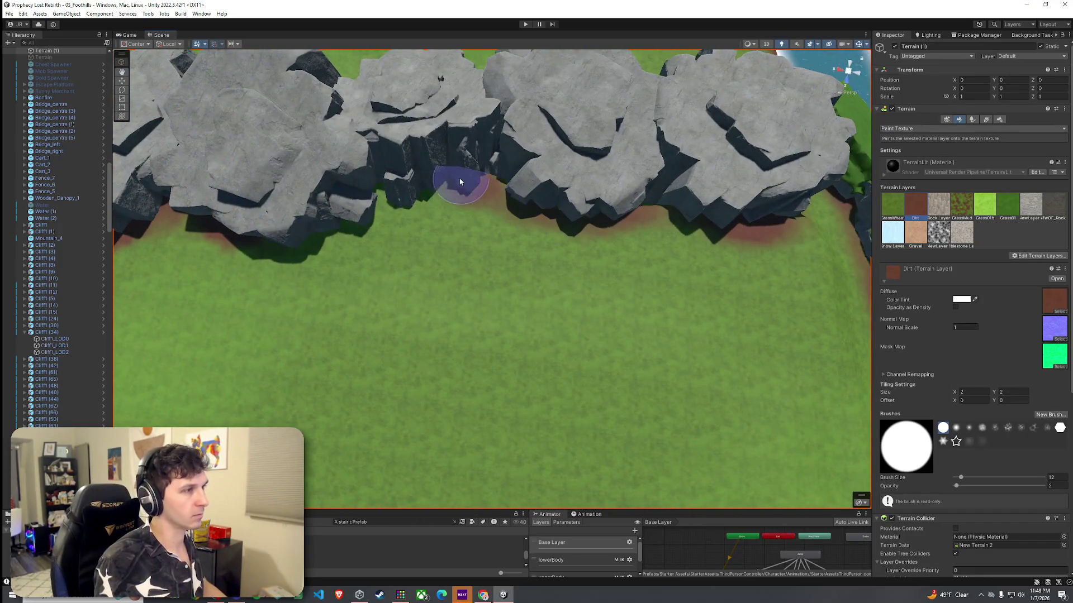
mouse_move(342, 223)
left_mouse_down()
mouse_move(492, 258)
mouse_move(534, 290)
left_mouse_up()
left_click_drag(444, 253, 552, 288)
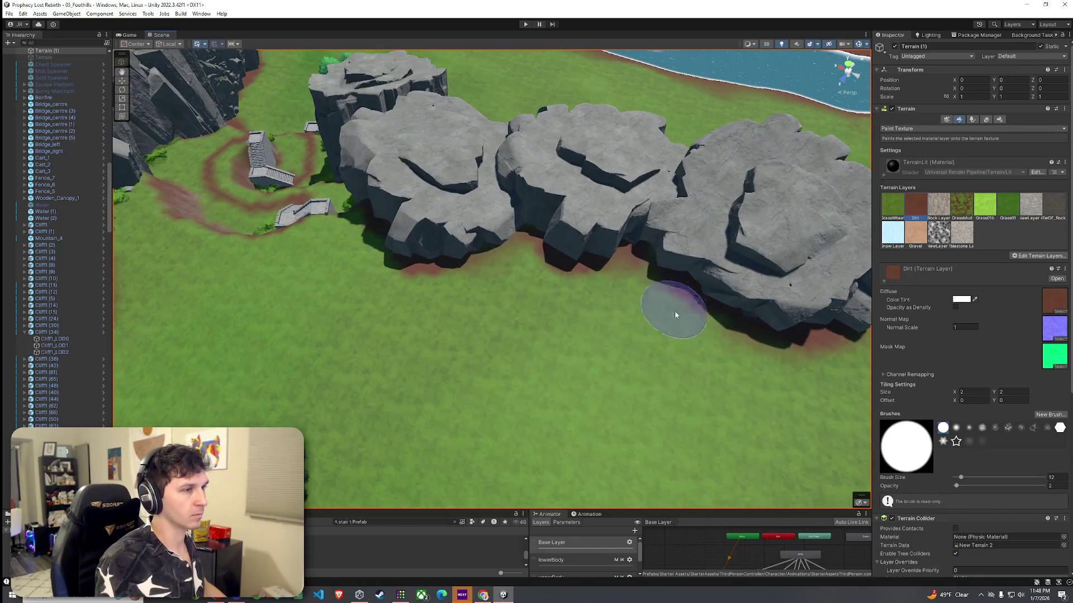
mouse_move(581, 357)
left_mouse_down()
mouse_move(256, 319)
mouse_move(87, 321)
left_mouse_up()
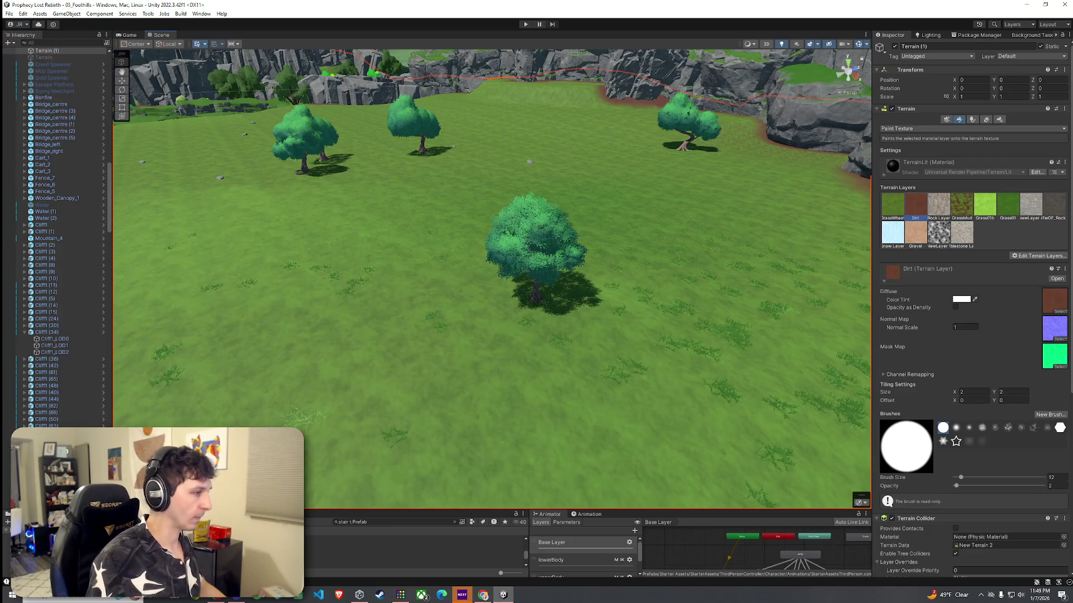
Search the Project window for 'house' prefabs and preview House_7C
left_click_drag(328, 509, 329, 490)
key("BackSpace")
key("BackSpace")
key("BackSpace")
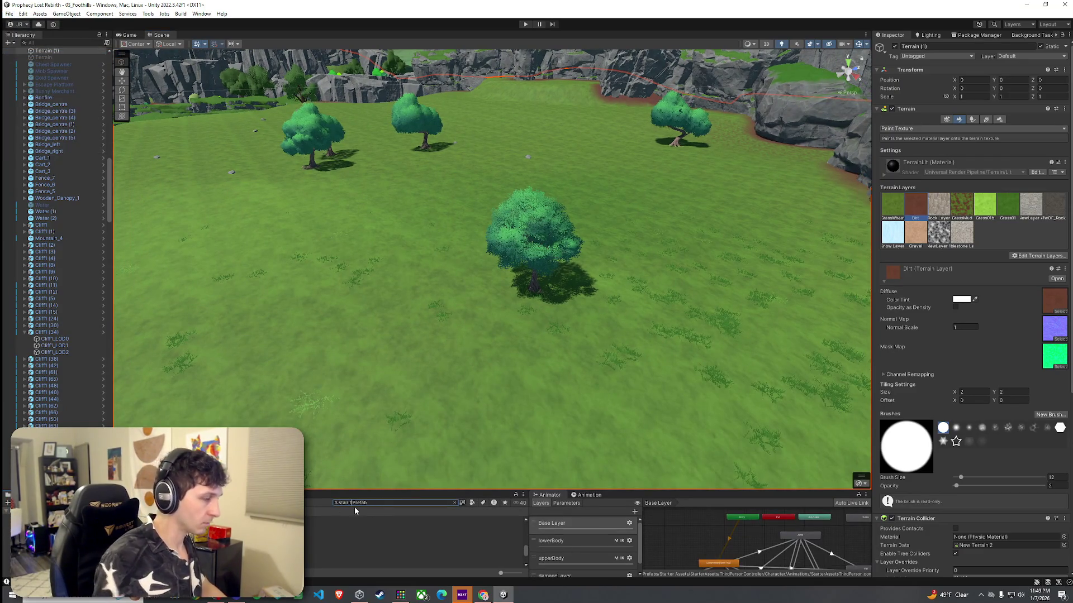
type("ouse")
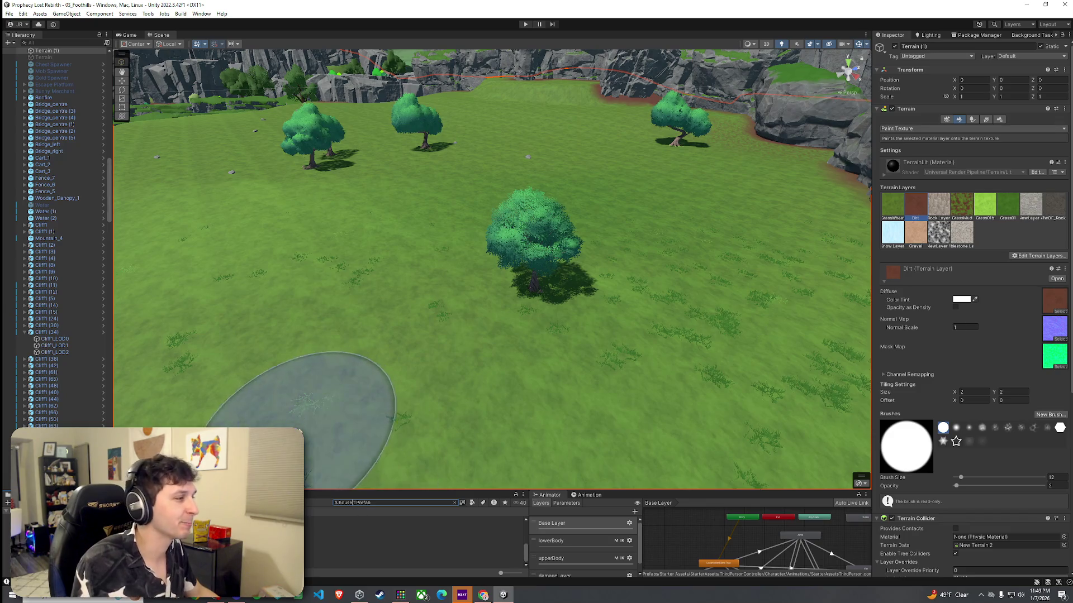
left_click(413, 525)
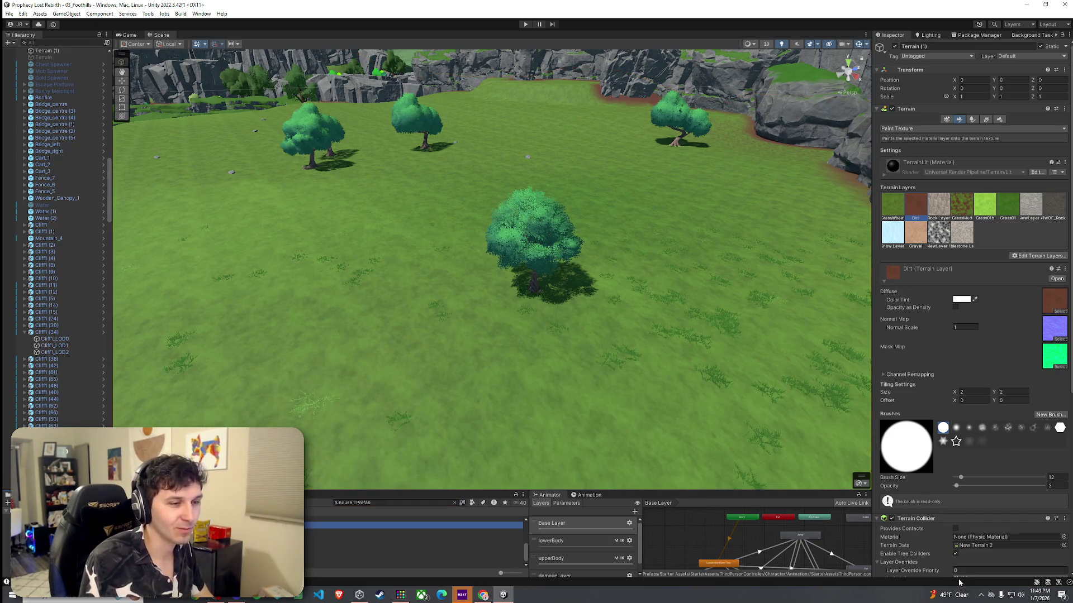
left_click(327, 532)
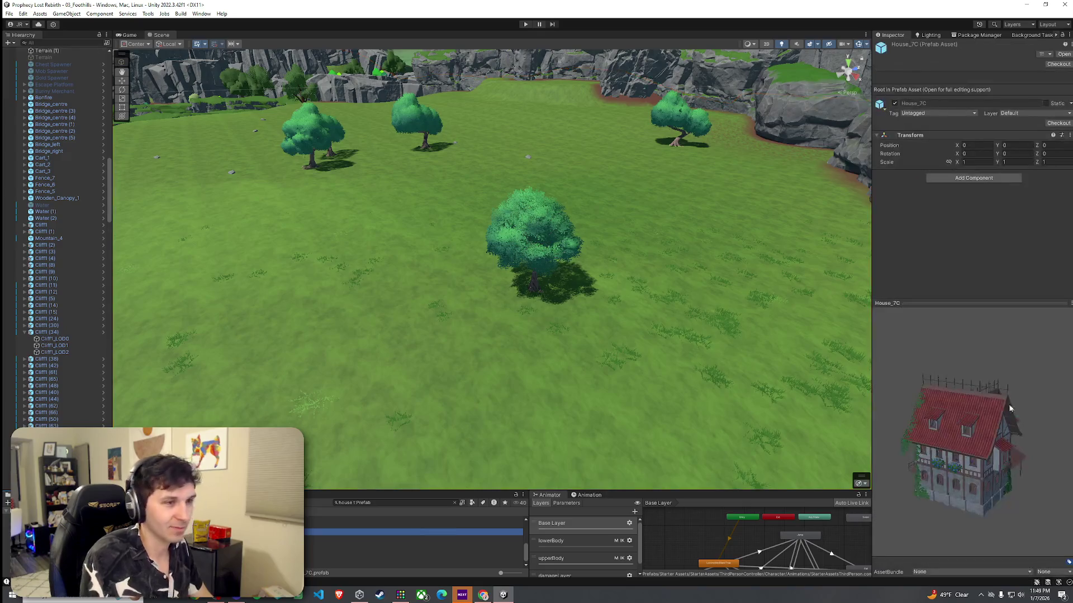
left_click_drag(921, 398, 955, 411)
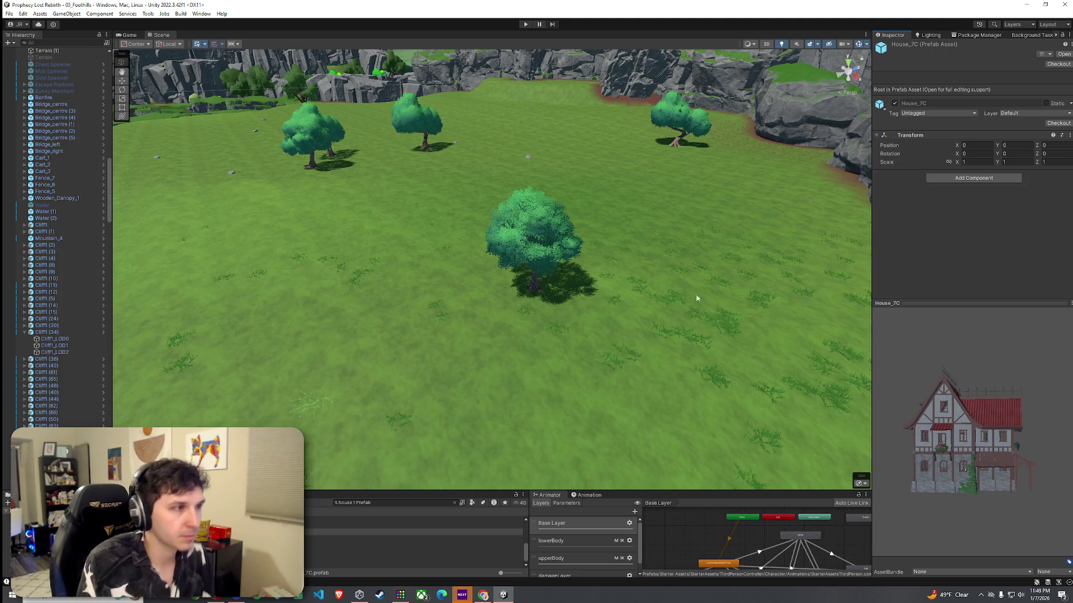
Preview the House_8, House_8C, birdhouse and House_01 prefabs
left_click(485, 187)
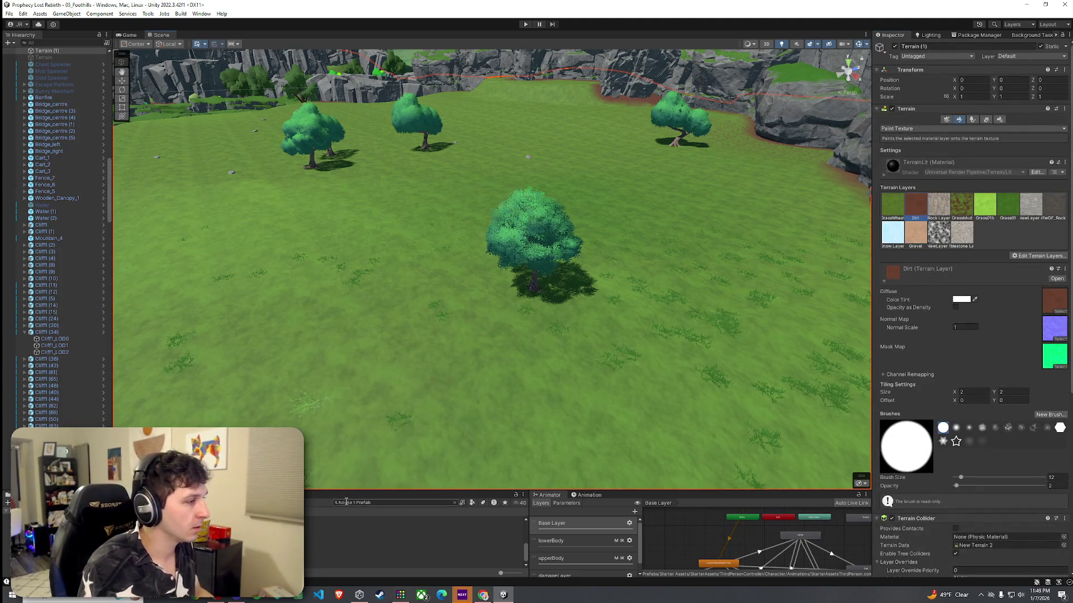
left_click(312, 524)
key("Down")
left_click_drag(993, 467, 930, 474)
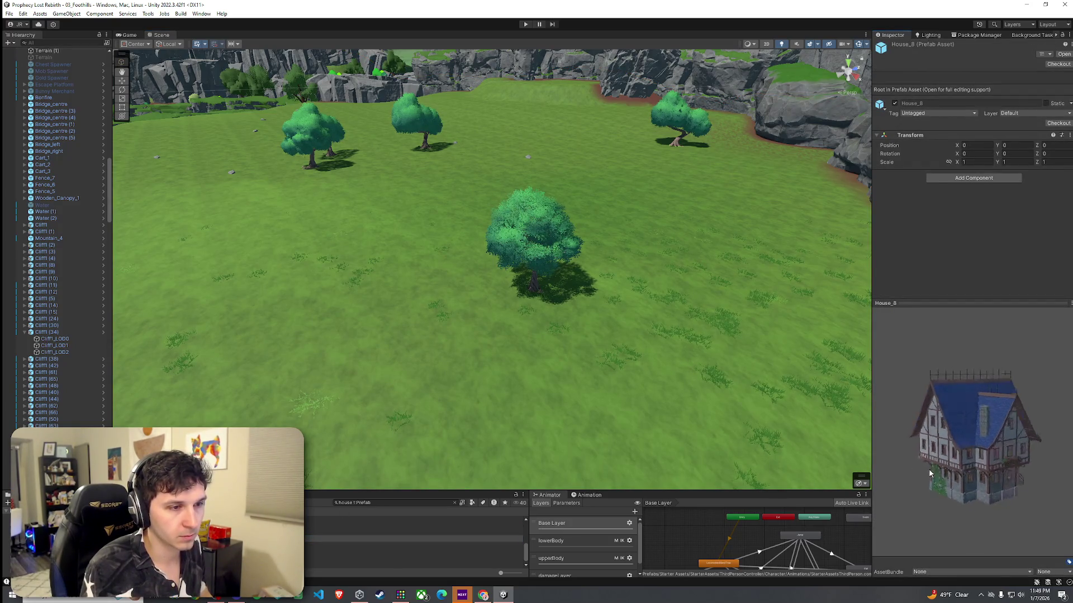
left_click(316, 547)
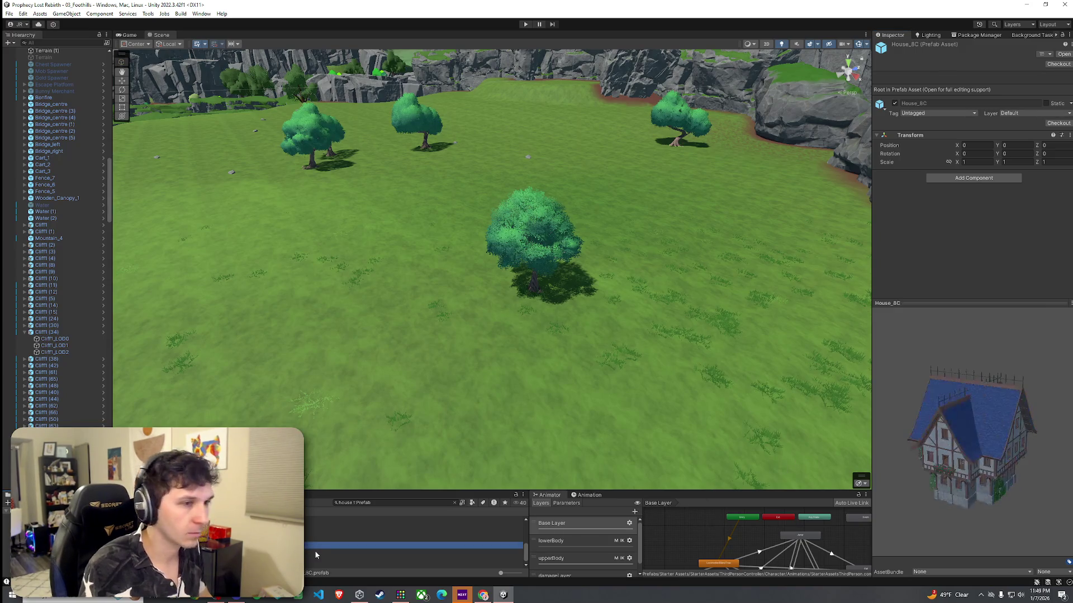
left_click(315, 553)
key("Down")
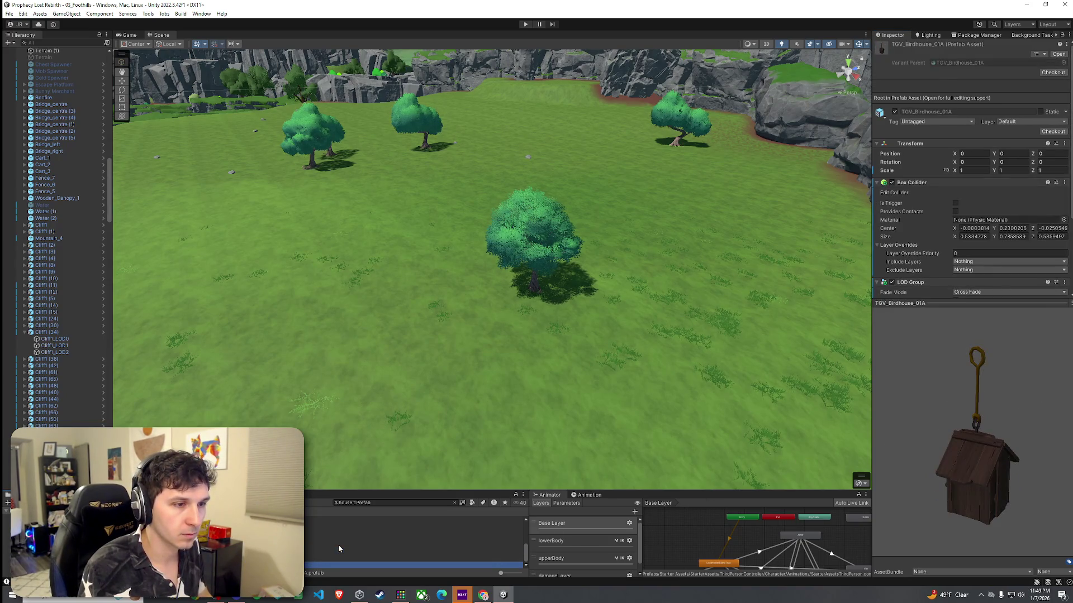
scroll(318, 550, "down", 3)
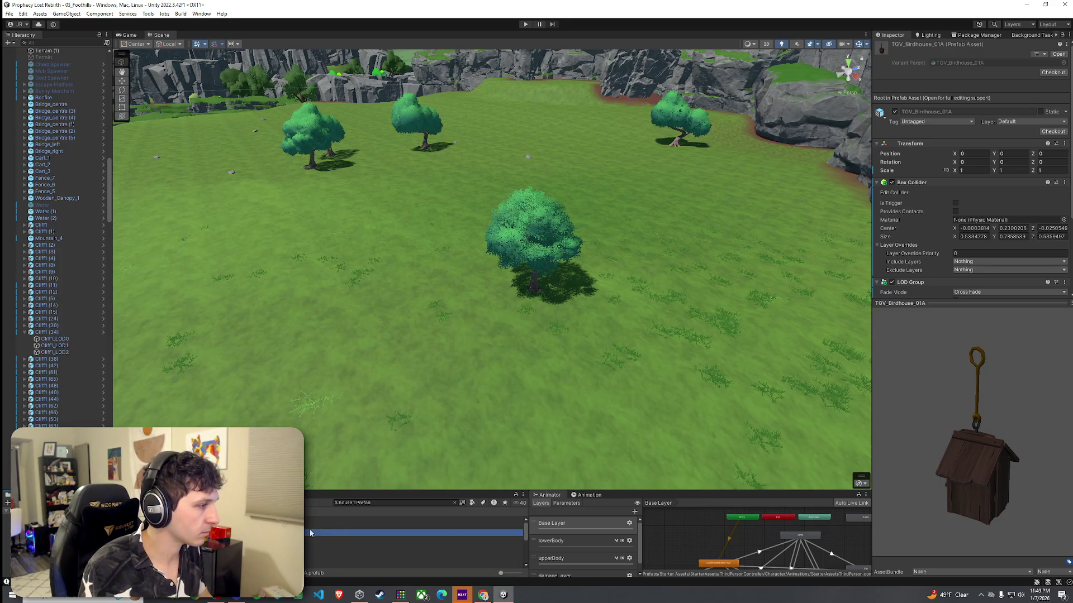
left_click(338, 528)
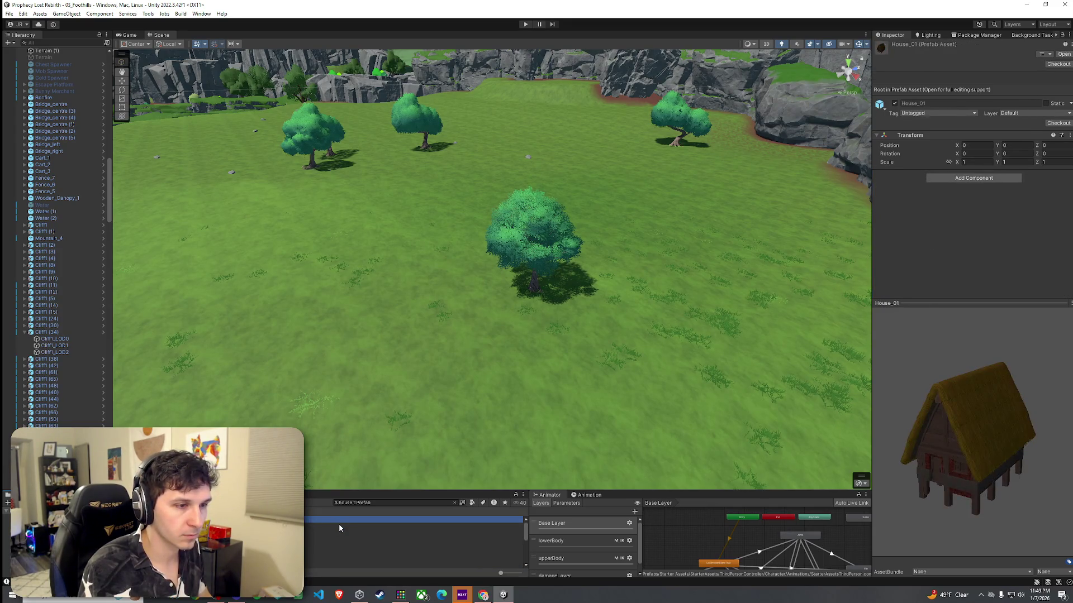
Place House_2C on the grass near the trees after discarding House_01
mouse_move(339, 519)
left_mouse_down()
mouse_move(486, 223)
mouse_move(447, 220)
left_mouse_up()
key("Escape")
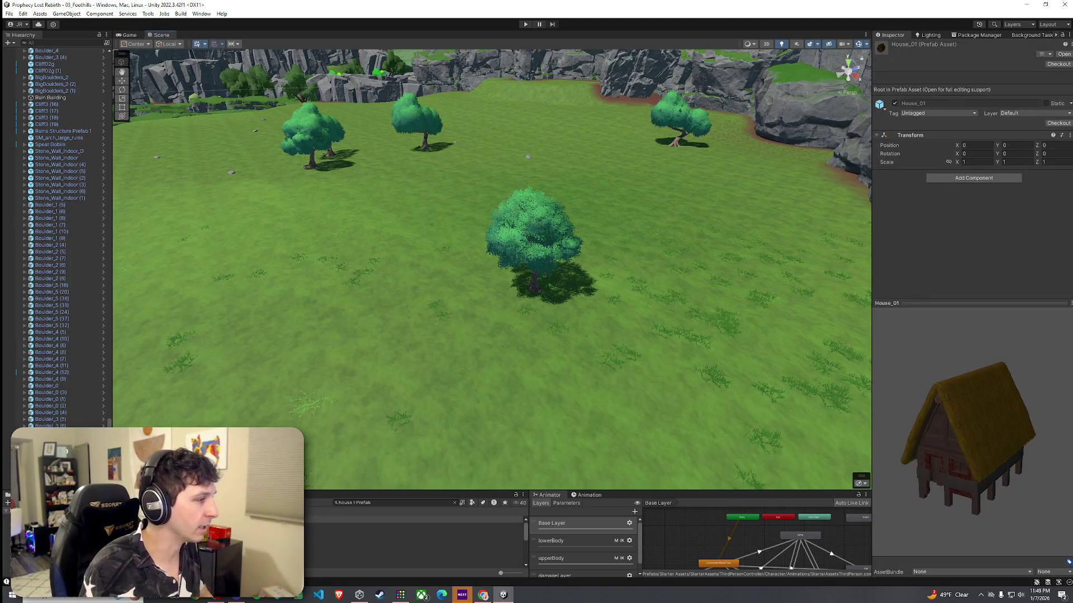
left_click(391, 526)
key("Down")
key("Down")
key("Down")
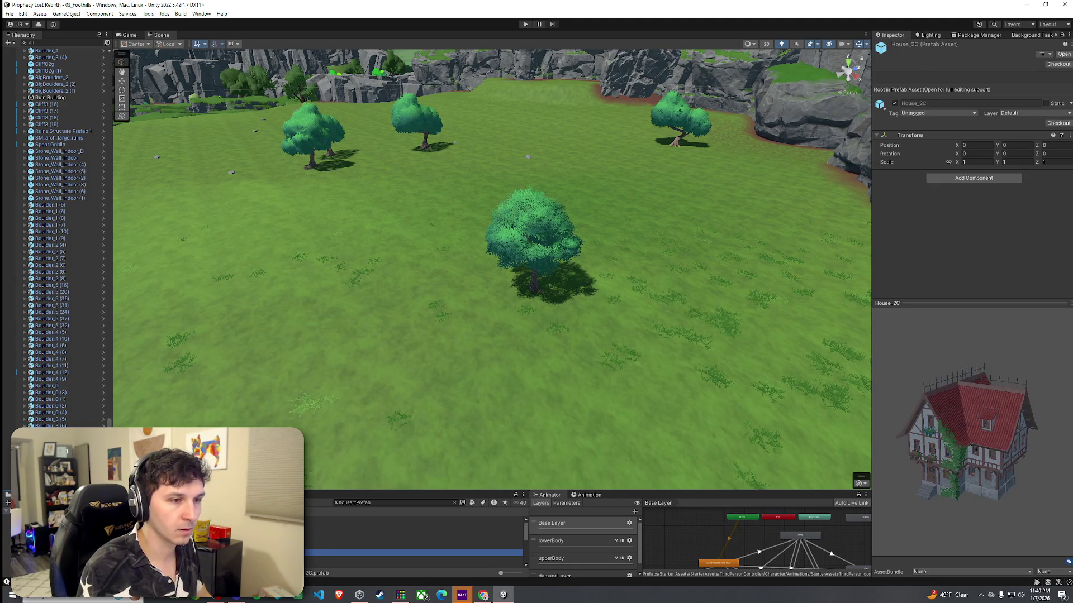
mouse_move(391, 553)
left_mouse_down()
mouse_move(366, 254)
mouse_move(416, 221)
mouse_move(429, 185)
left_mouse_up()
Frame the house foundation, switch to the Move tool and orbit around House_2C
left_click(435, 178)
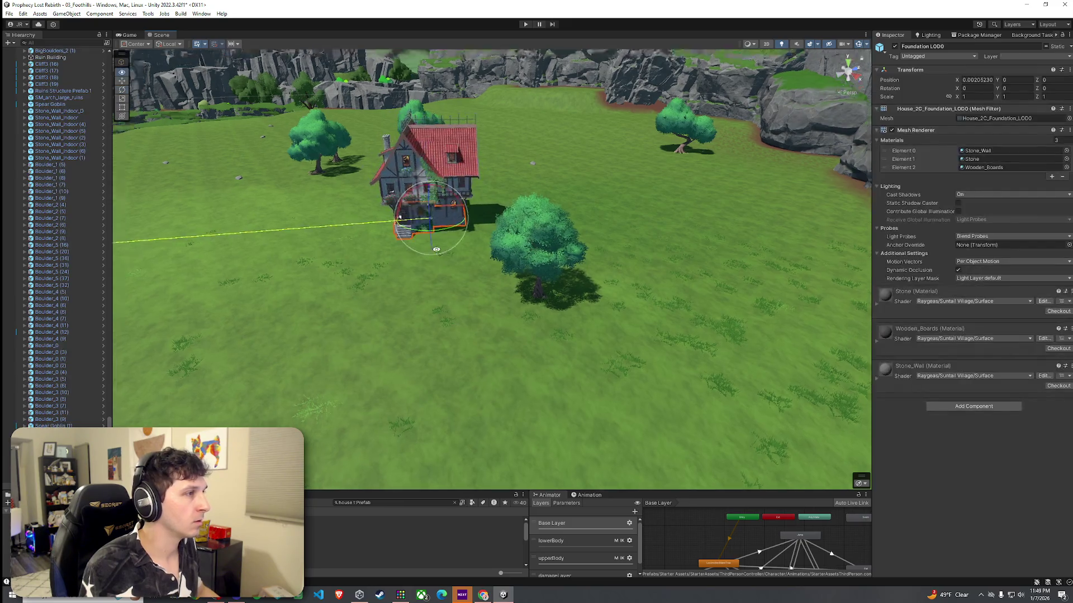
key("f")
scroll(549, 271, "down", 5)
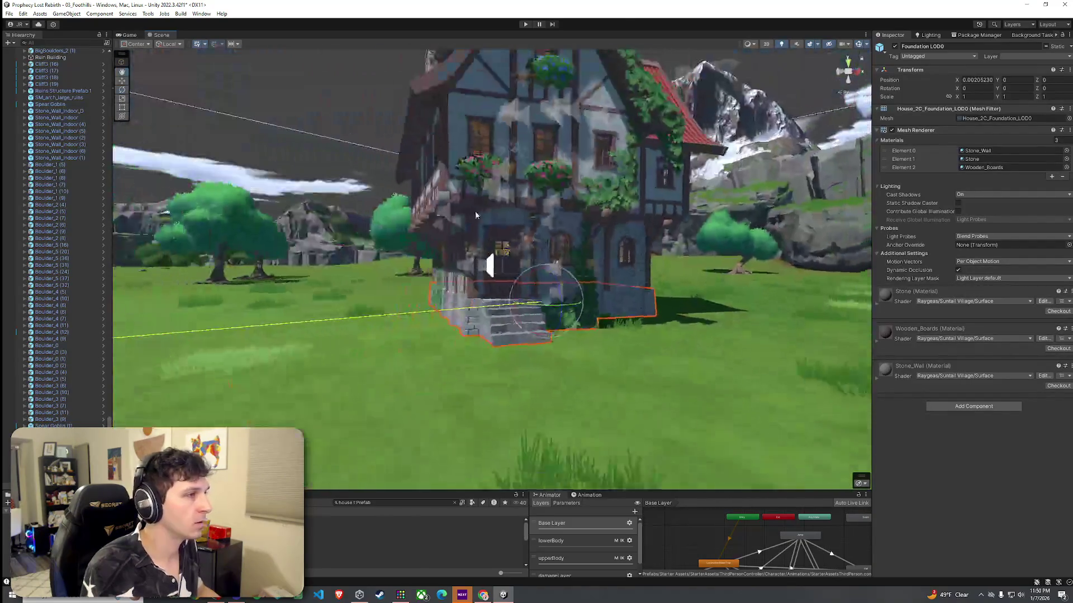
key("w")
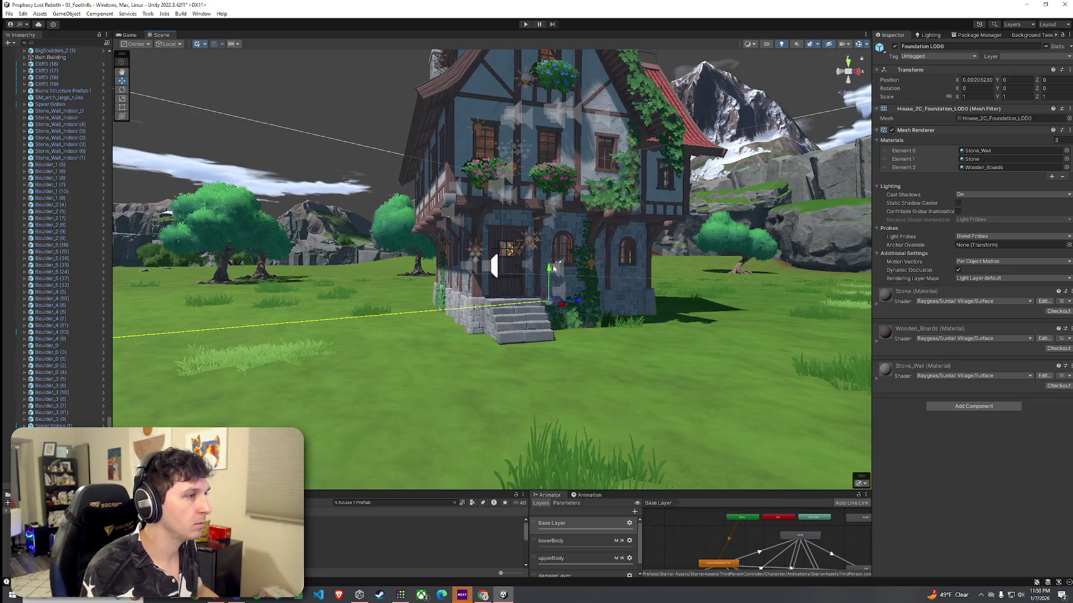
left_click(50, 433)
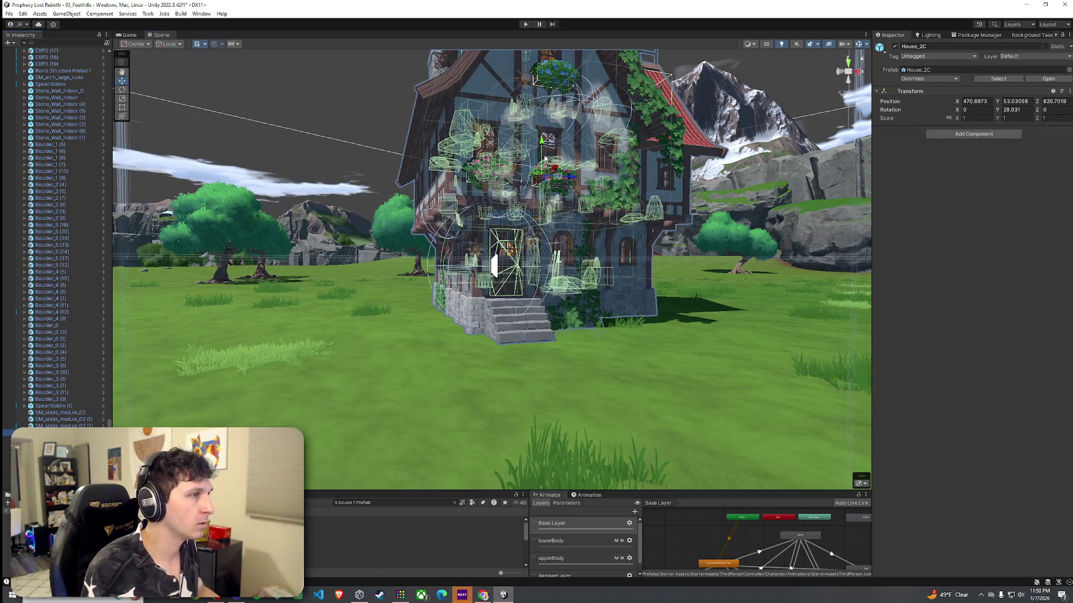
left_click(659, 467)
left_click_drag(640, 366, 661, 351)
left_click_drag(649, 374, 455, 358)
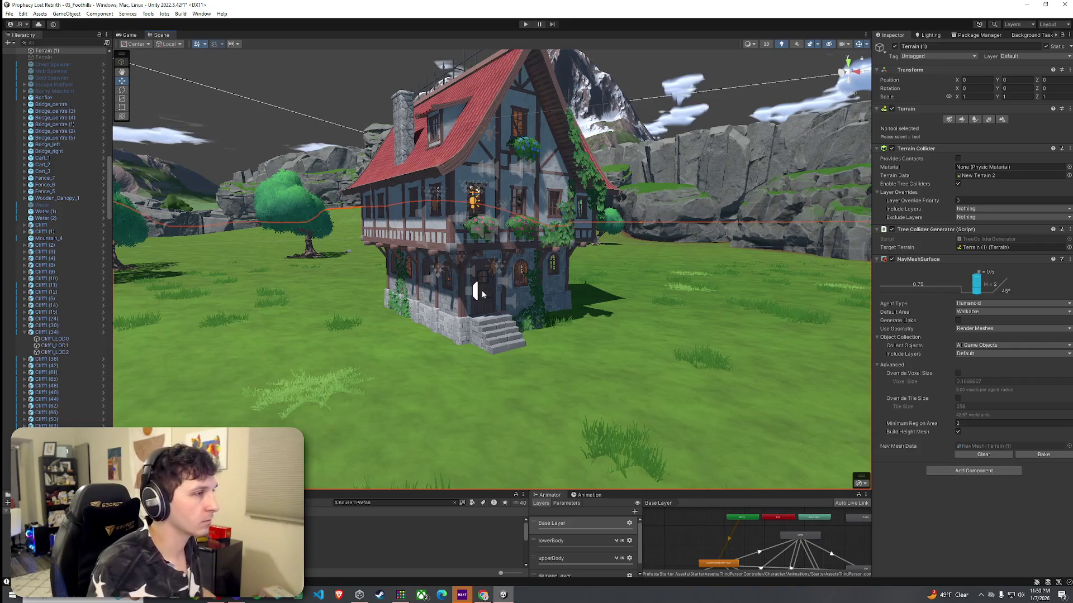
Raise House_2C to Y 53.73, then reselect the terrain and expand its settings
left_click(437, 297)
left_click_drag(488, 172, 487, 163)
scroll(492, 251, "up", 5)
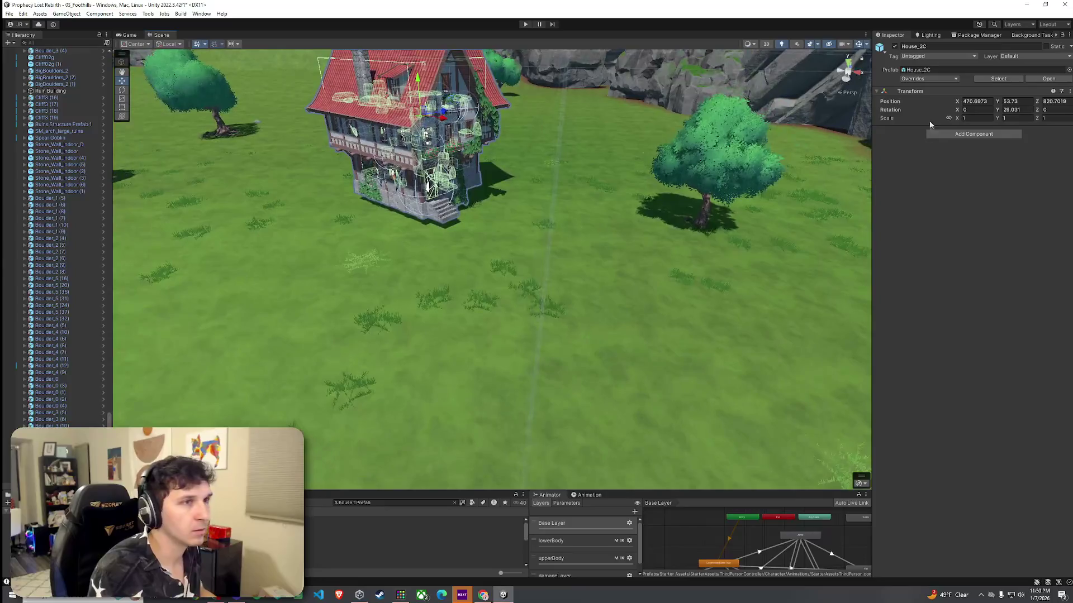
left_click(639, 201)
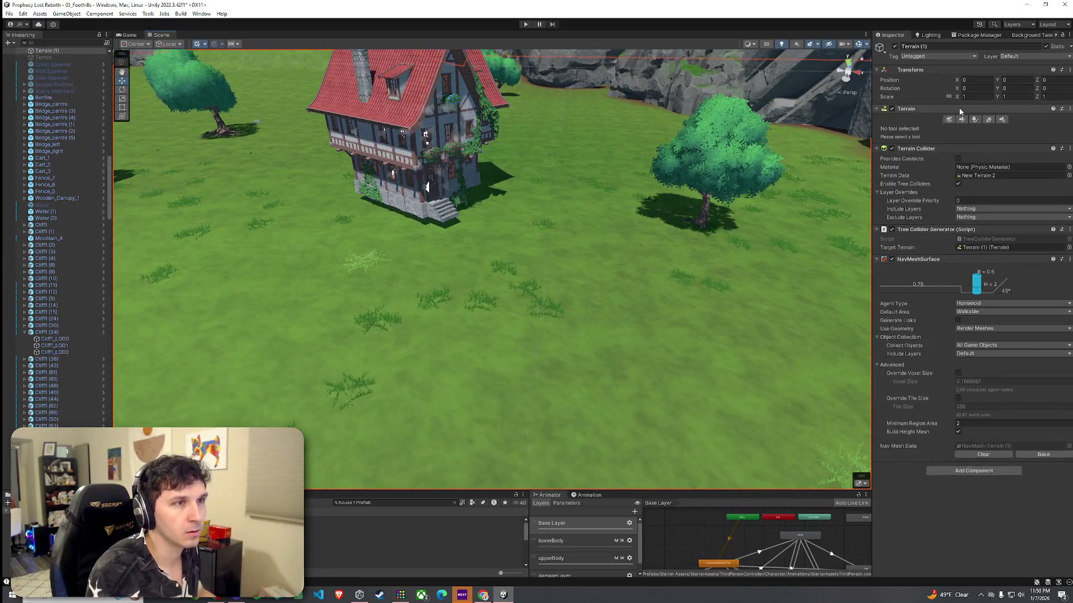
left_click(925, 110)
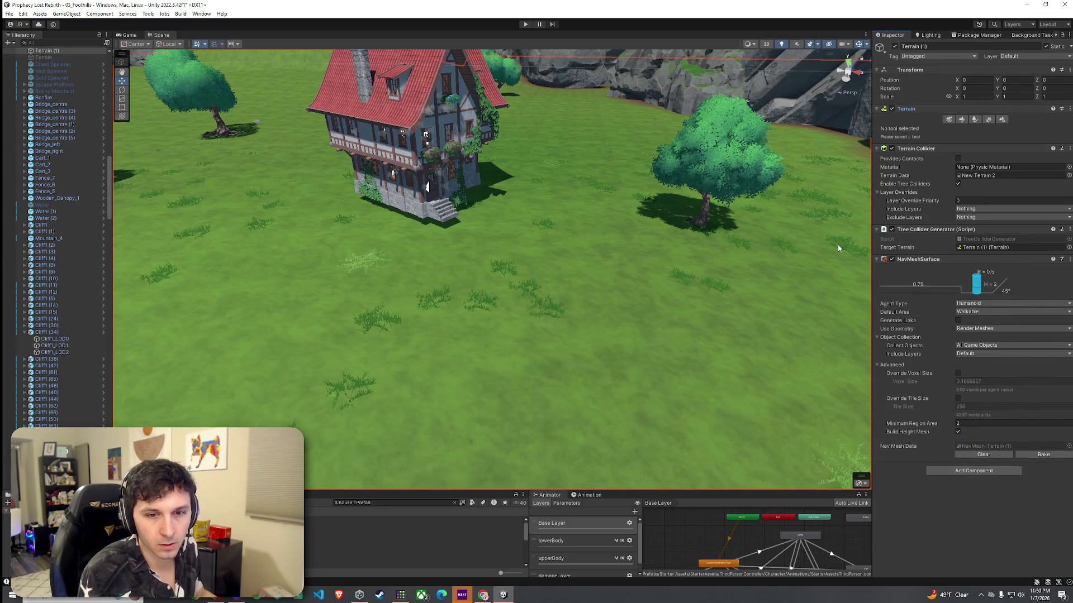
mouse_move(718, 273)
left_mouse_down()
mouse_move(690, 211)
mouse_move(685, 268)
left_mouse_up()
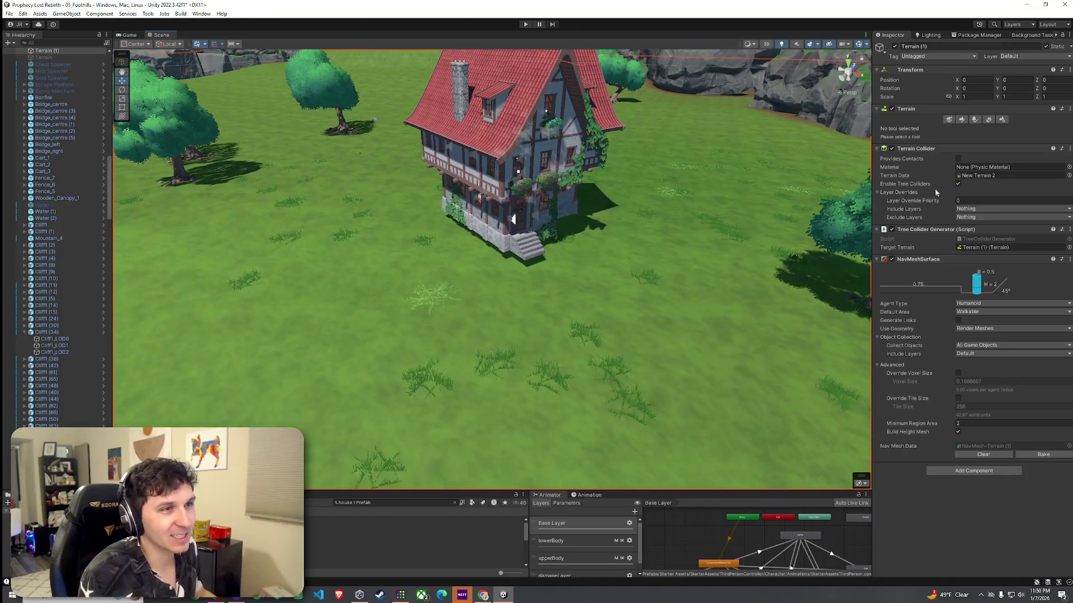
Select the terrain's Set Height sculpting mode and frame the ground in front of the house
left_click(962, 120)
left_click(950, 128)
left_click(917, 166)
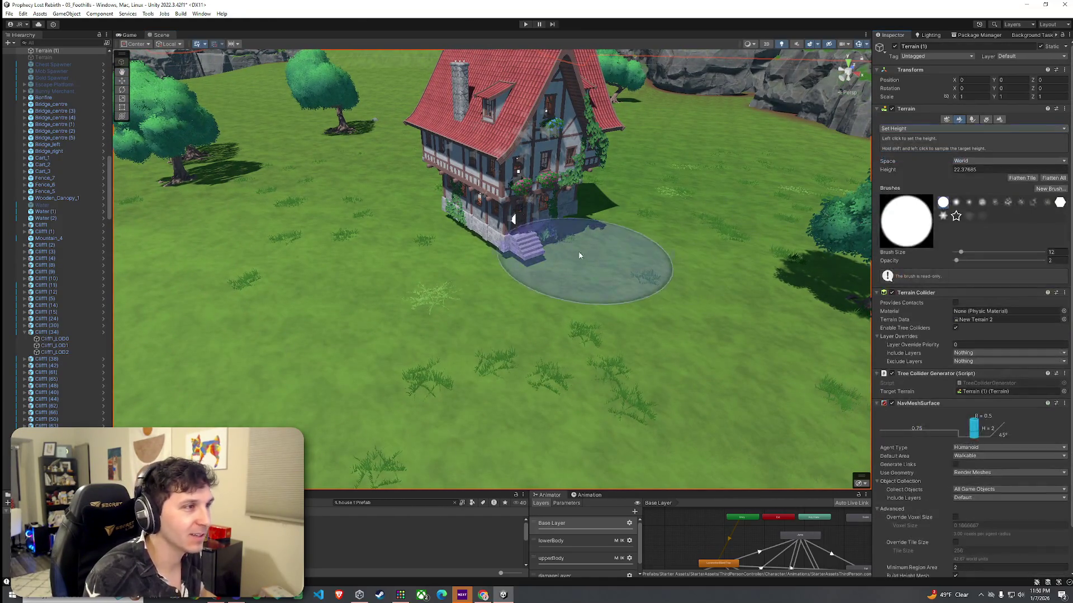
left_click(927, 129)
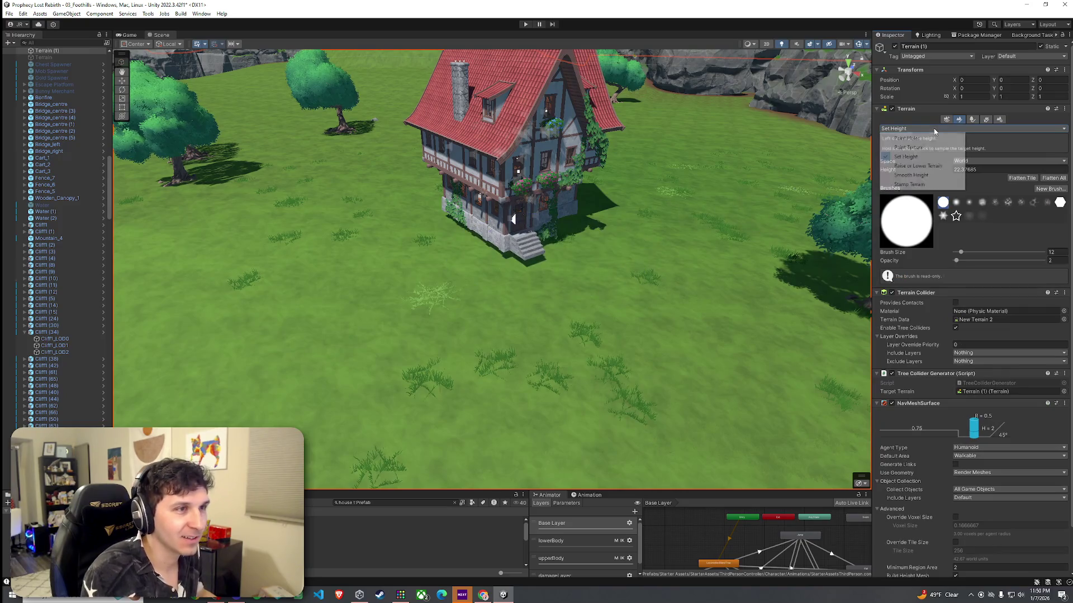
left_click(923, 168)
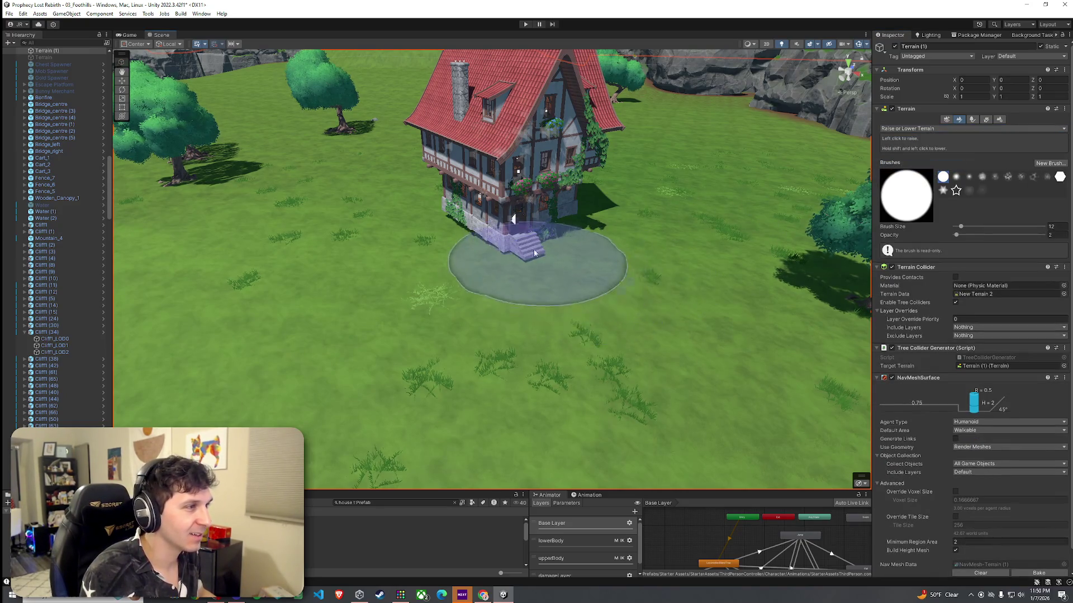
left_click(940, 129)
left_click(923, 178)
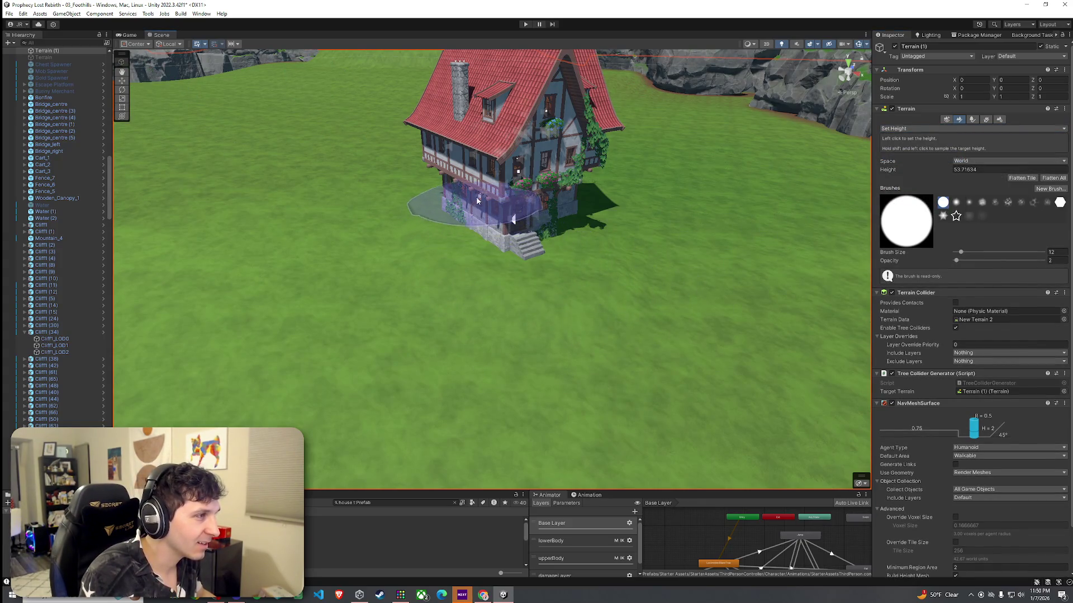
mouse_move(553, 217)
left_mouse_down()
mouse_move(693, 224)
mouse_move(567, 237)
mouse_move(507, 193)
mouse_move(496, 226)
mouse_move(438, 249)
left_mouse_up()
scroll(507, 292, "down", 3)
mouse_move(481, 302)
left_mouse_down()
mouse_move(676, 251)
mouse_move(617, 223)
left_mouse_up()
mouse_move(698, 217)
left_mouse_down()
mouse_move(708, 256)
mouse_move(581, 179)
mouse_move(495, 285)
mouse_move(466, 291)
mouse_move(575, 246)
left_mouse_up()
Smooth the terrain height across the open grass beside the house
left_click(972, 129)
left_click(917, 175)
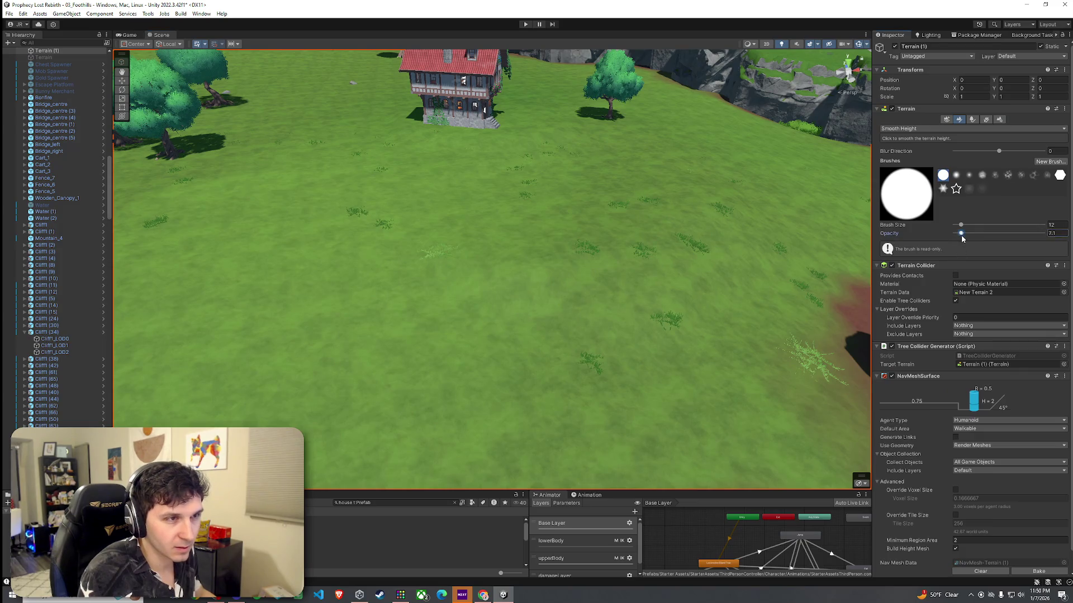
mouse_move(654, 278)
left_mouse_down()
mouse_move(498, 256)
mouse_move(811, 211)
left_mouse_up()
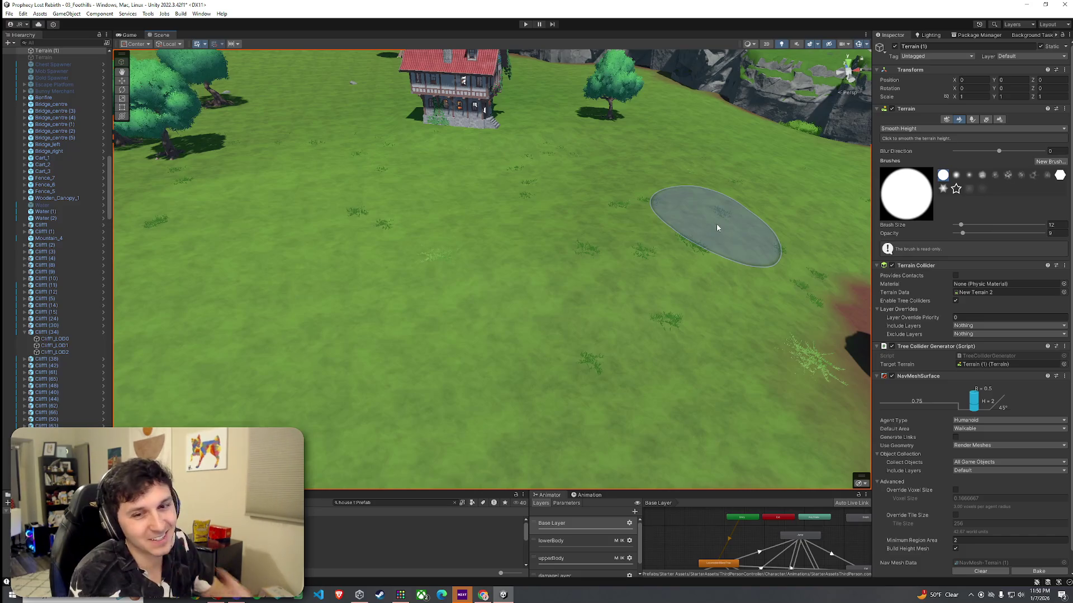
mouse_move(444, 249)
left_mouse_down()
mouse_move(586, 219)
mouse_move(525, 234)
left_mouse_up()
mouse_move(754, 254)
left_mouse_down()
mouse_move(594, 231)
mouse_move(695, 207)
left_mouse_up()
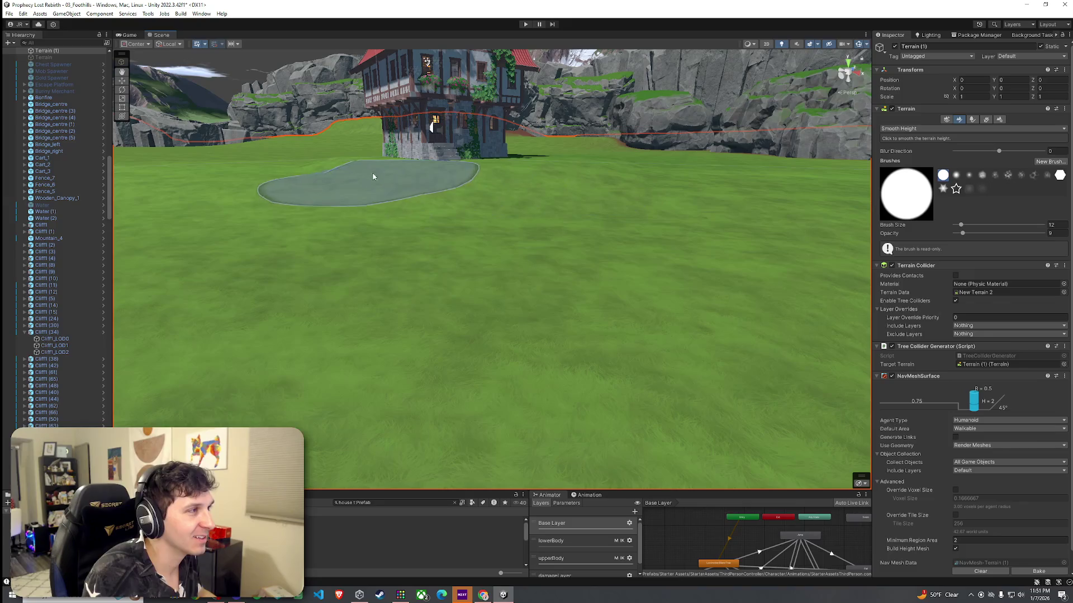
mouse_move(409, 154)
left_mouse_down()
mouse_move(654, 170)
mouse_move(742, 216)
mouse_move(350, 162)
mouse_move(642, 163)
mouse_move(620, 209)
mouse_move(643, 204)
left_mouse_up()
Paint the Cobblestone terrain layer onto the ground around the house
left_click(925, 129)
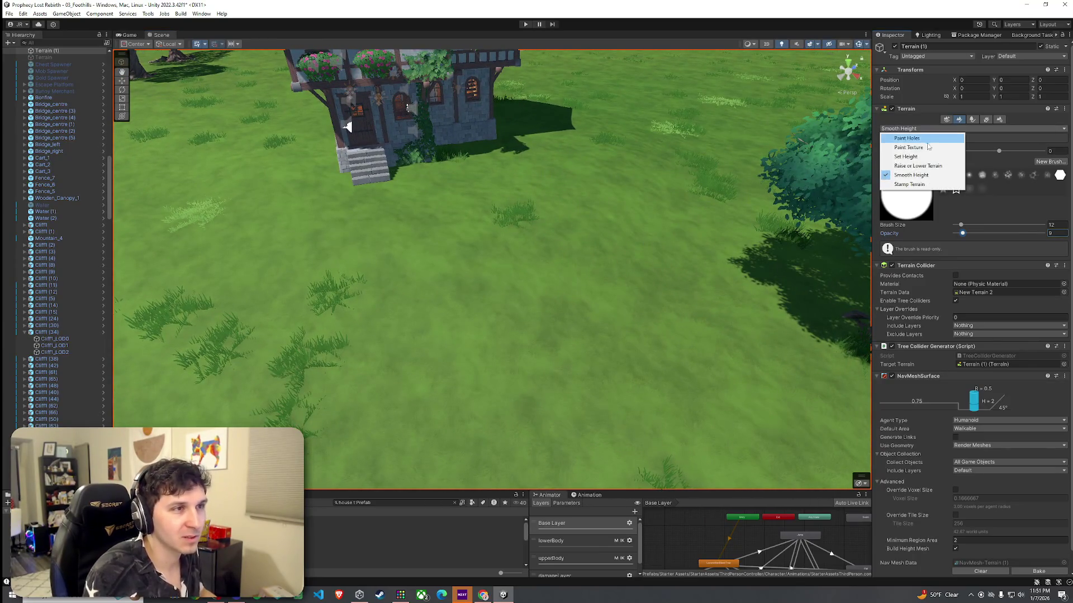
left_click(927, 148)
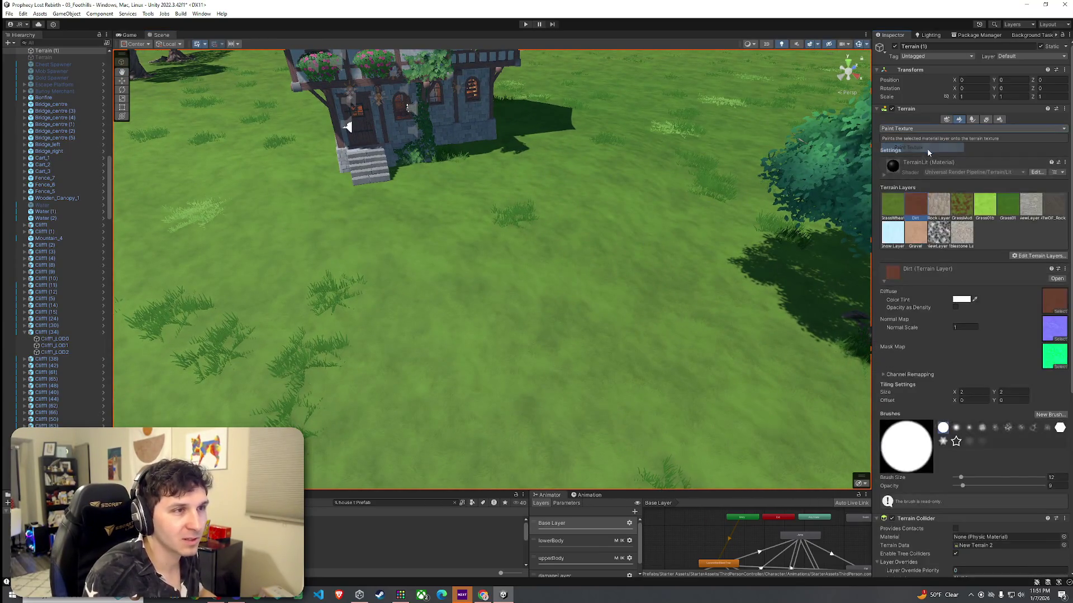
left_click(962, 234)
mouse_move(475, 168)
left_mouse_down()
mouse_move(431, 170)
mouse_move(418, 139)
mouse_move(447, 117)
mouse_move(575, 104)
mouse_move(1037, 102)
mouse_move(22, 114)
mouse_move(335, 179)
mouse_move(383, 450)
left_mouse_up()
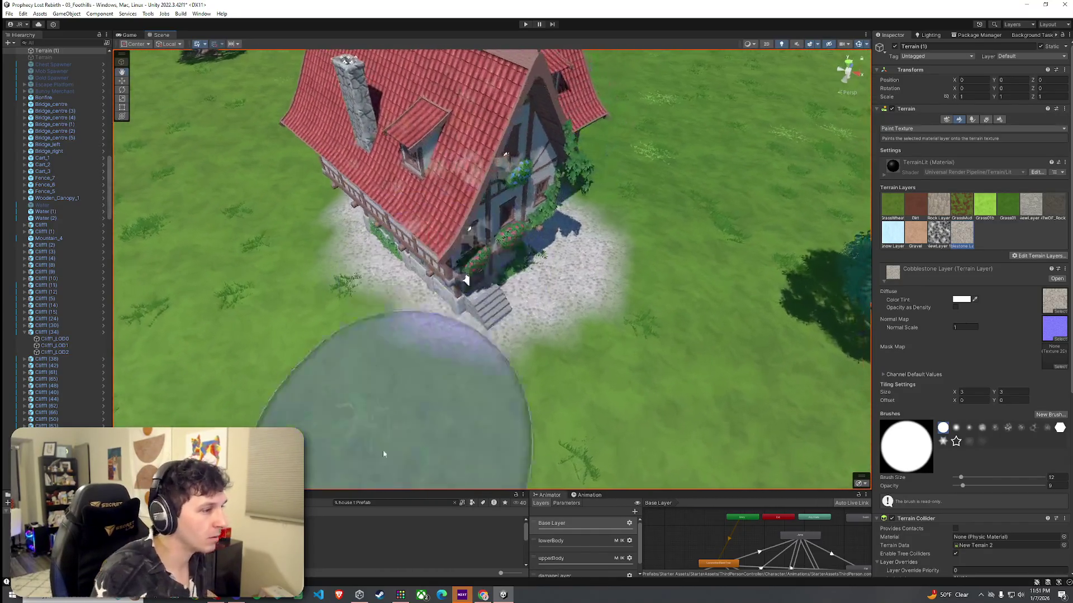
left_click_drag(358, 490, 361, 431)
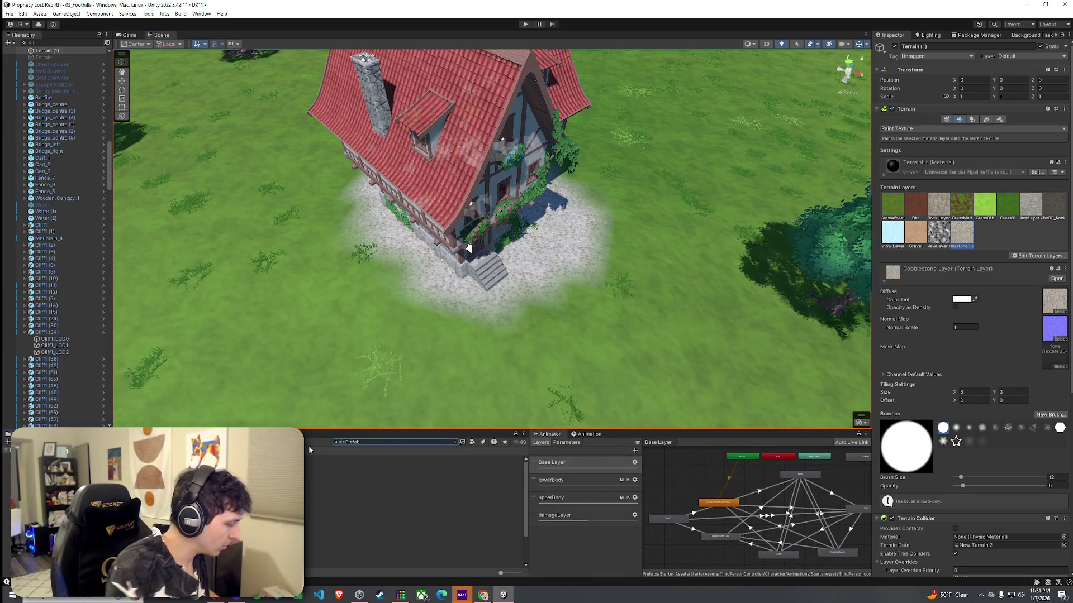
Preview the stone prefabs, drop a Stone_Base wall beside the house, then undo it
key("Down")
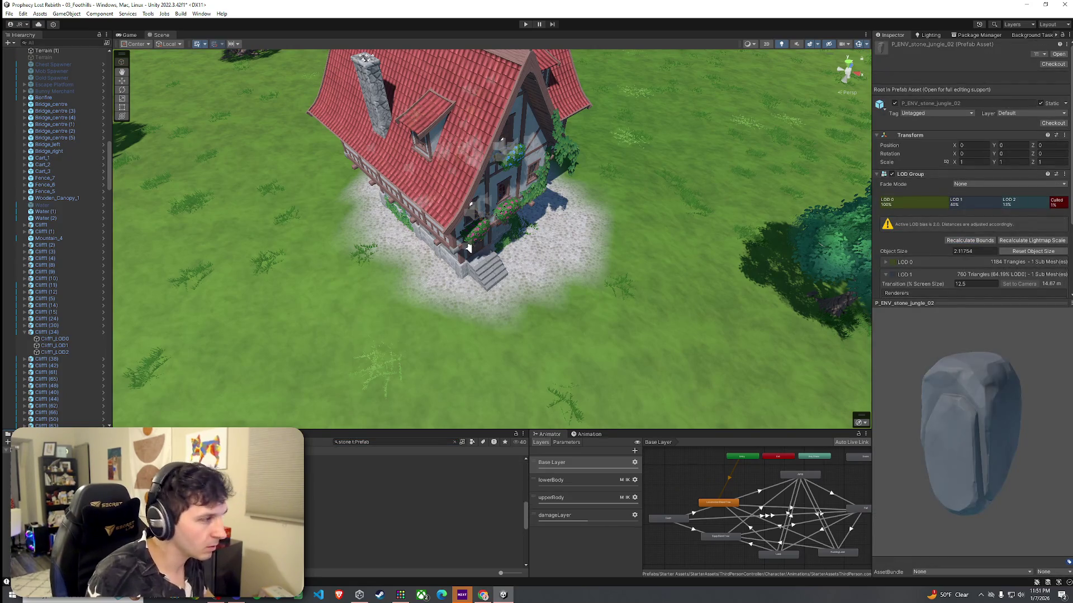
key("Down")
key("Down")
key("Down")
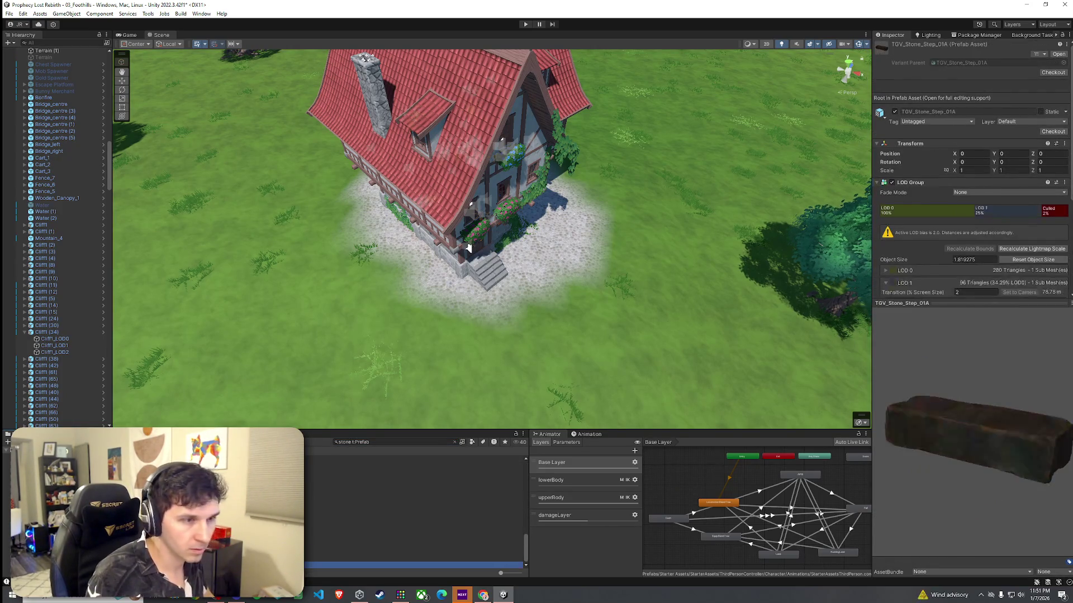
key("Up")
key("Up")
key("Up")
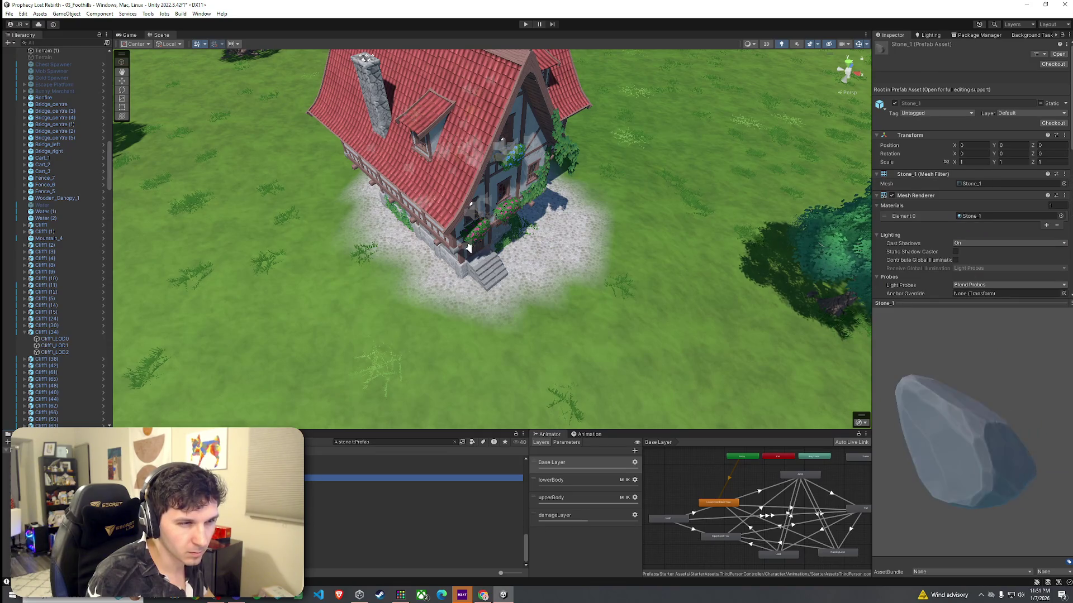
key("Down")
mouse_move(413, 504)
left_mouse_down()
mouse_move(446, 303)
mouse_move(444, 314)
left_mouse_up()
mouse_move(502, 296)
left_mouse_down()
mouse_move(574, 278)
mouse_move(550, 272)
left_mouse_up()
key("ctrl+z")
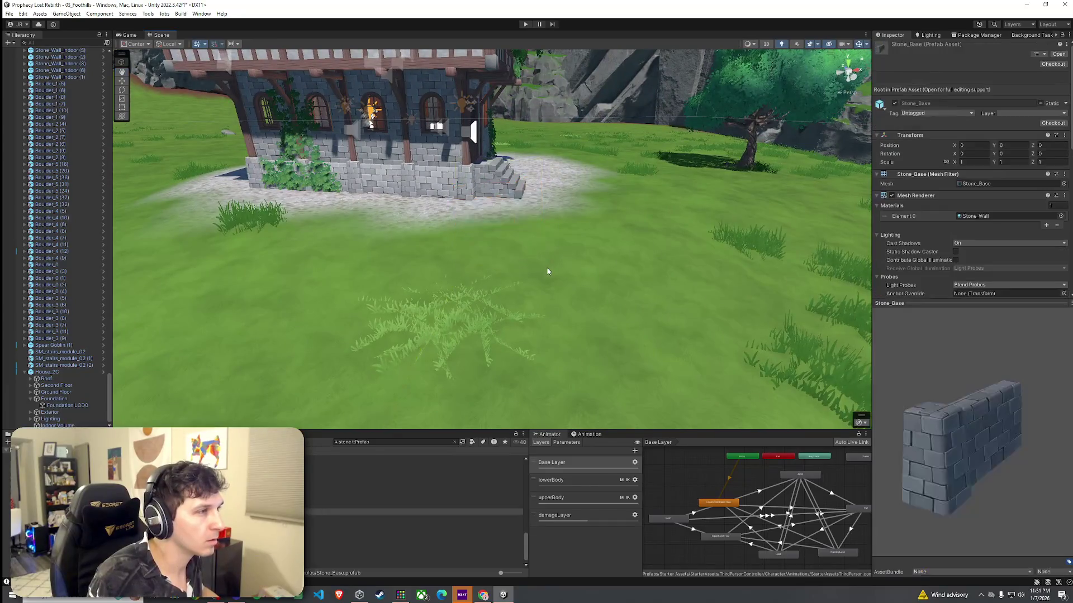
Place a curved P_MOD_BorderStone_03_concave curb at the cobblestone edge beside the house
left_click(413, 511)
key("Up")
key("Down")
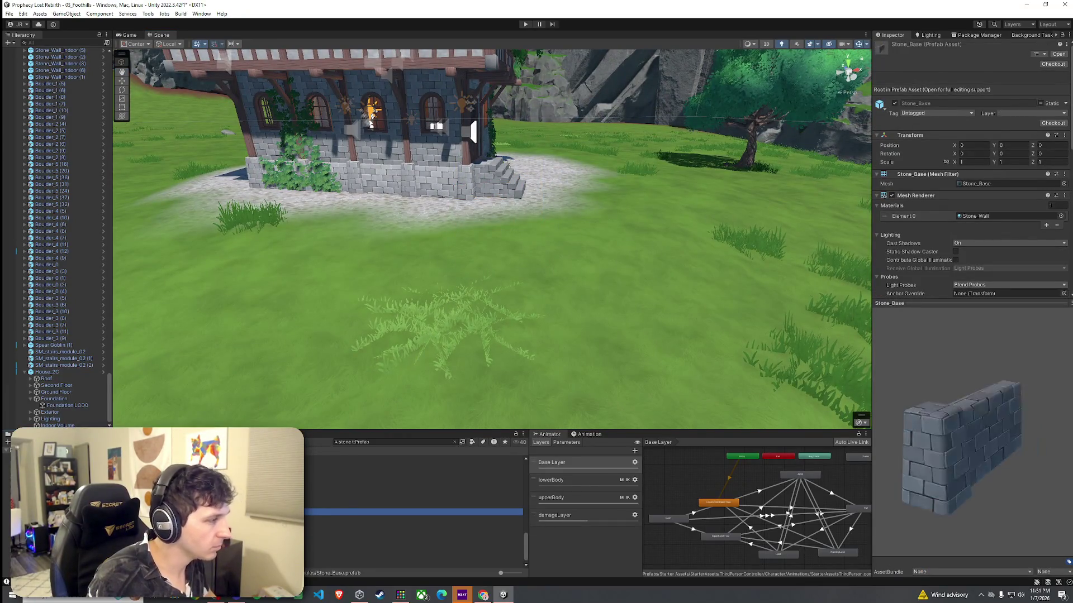
key("Up")
key("Up")
key("Up")
key("Up")
key("Up")
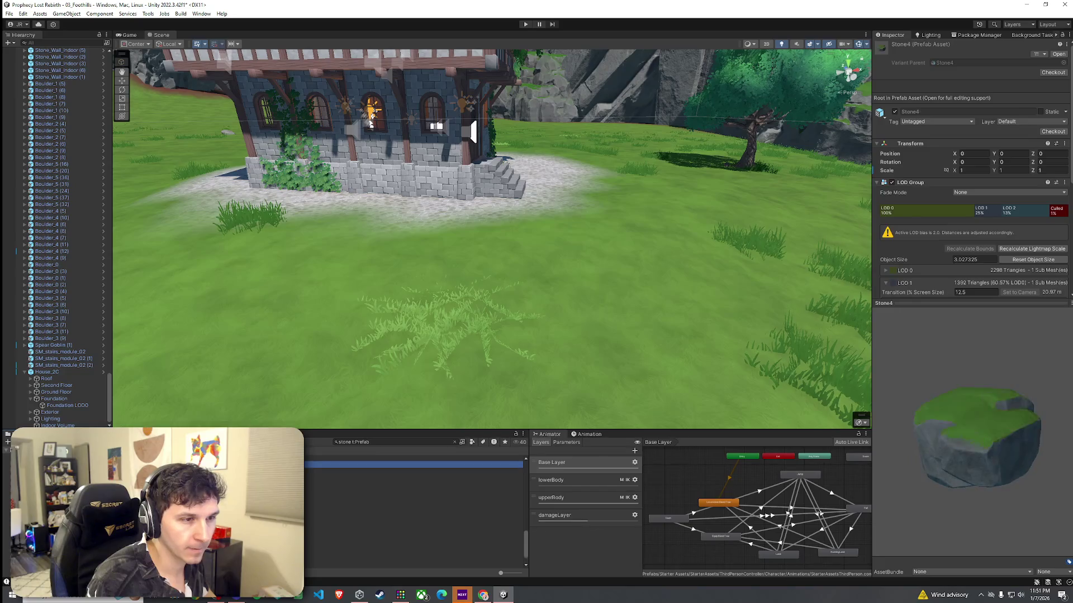
key("Up")
key("Up")
key("Up")
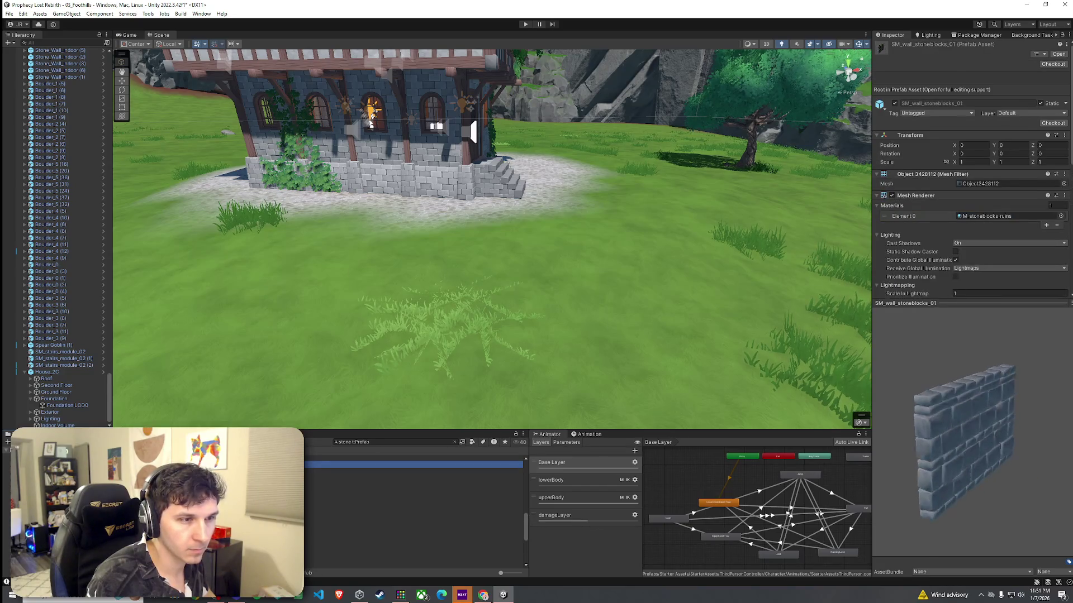
key("Down")
key("Down")
key("Down")
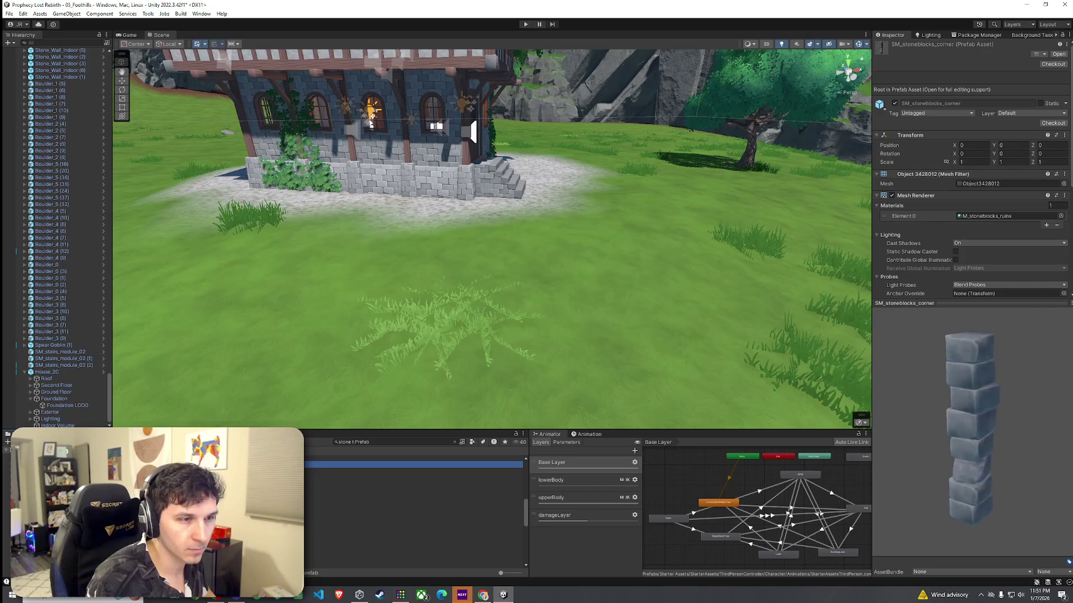
key("Up")
key("Up")
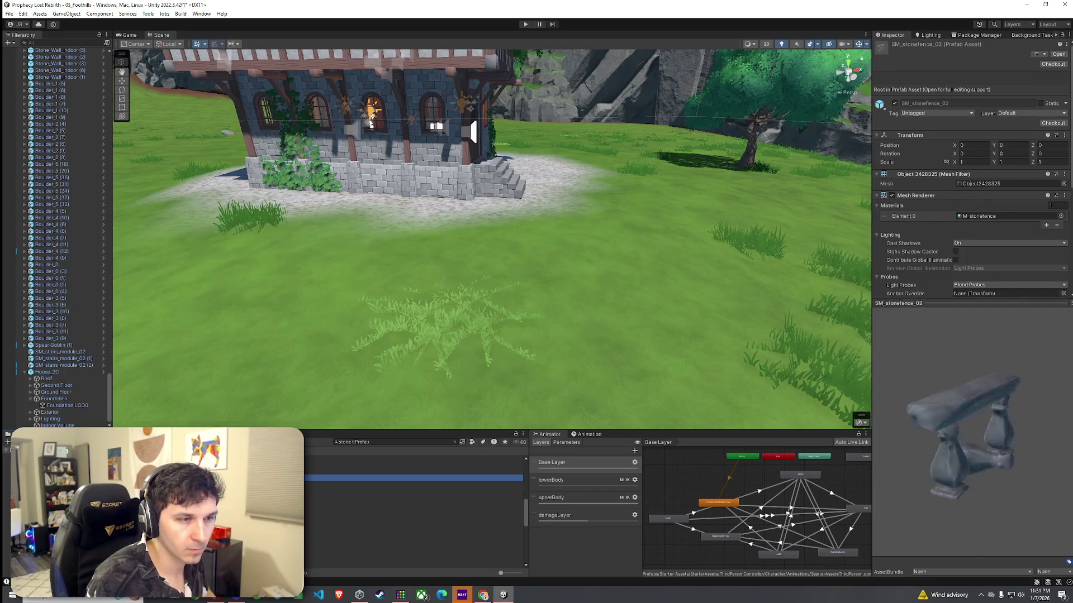
key("Down")
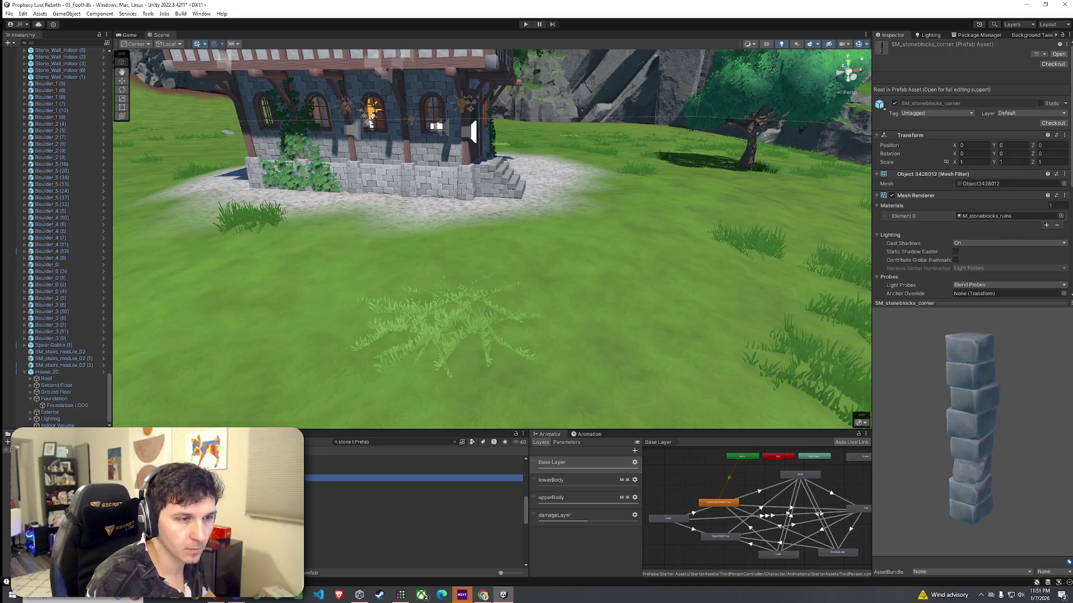
key("Down")
key("Down")
key("Down")
key("Up")
key("Up")
key("Up")
key("Up")
key("Up")
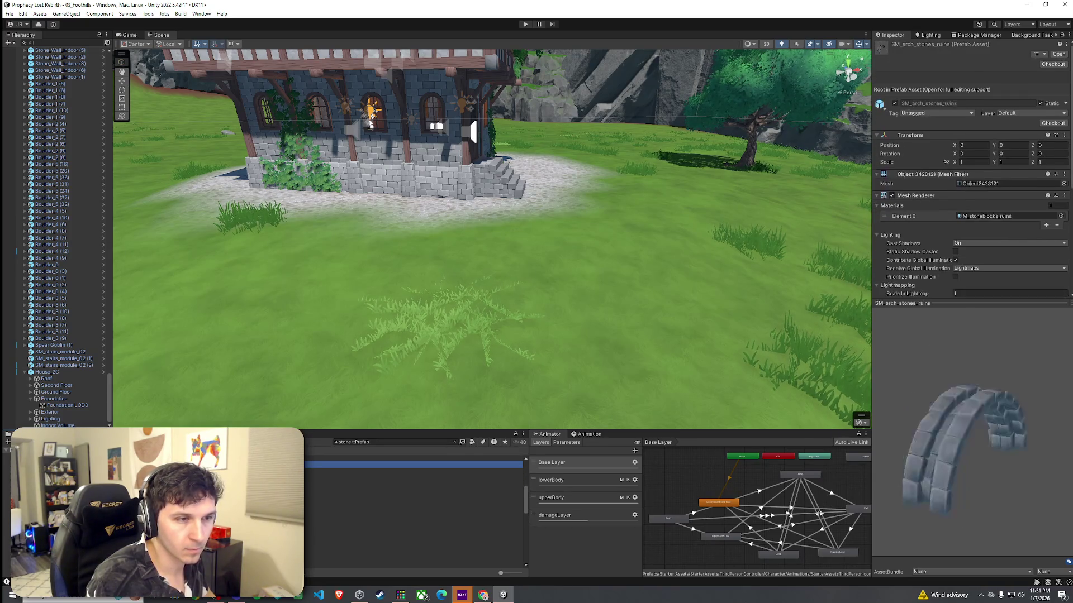
mouse_move(391, 465)
left_mouse_down()
mouse_move(263, 275)
mouse_move(312, 240)
mouse_move(235, 202)
left_mouse_up()
mouse_move(379, 258)
left_mouse_down()
mouse_move(734, 352)
mouse_move(599, 286)
left_mouse_up()
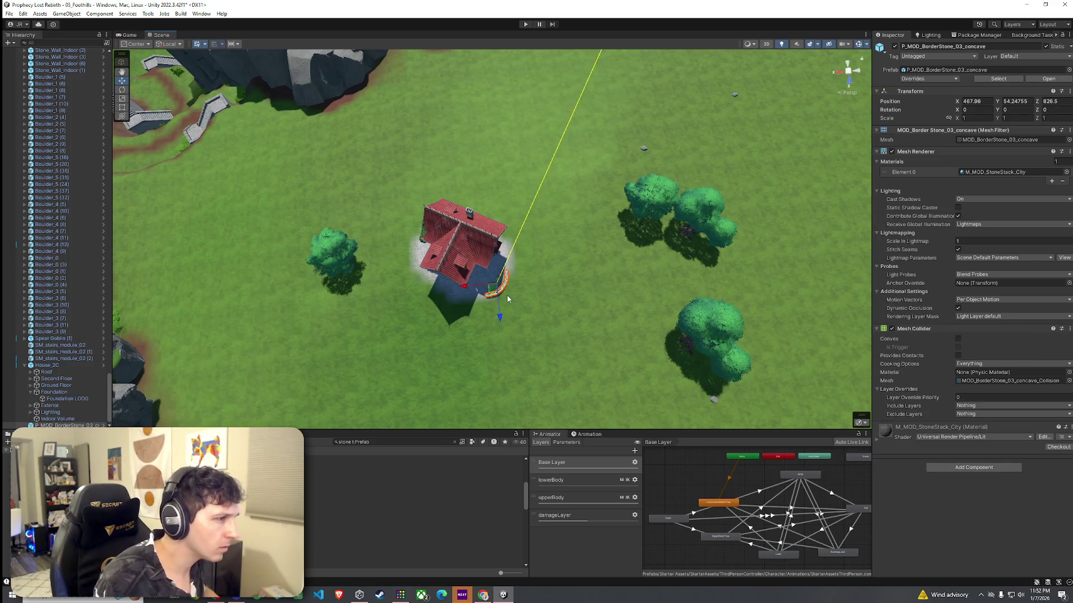
Duplicate the curved border stone and move the copy to the house's upper-left edge
key("ctrl+d")
left_click_drag(492, 291, 421, 237)
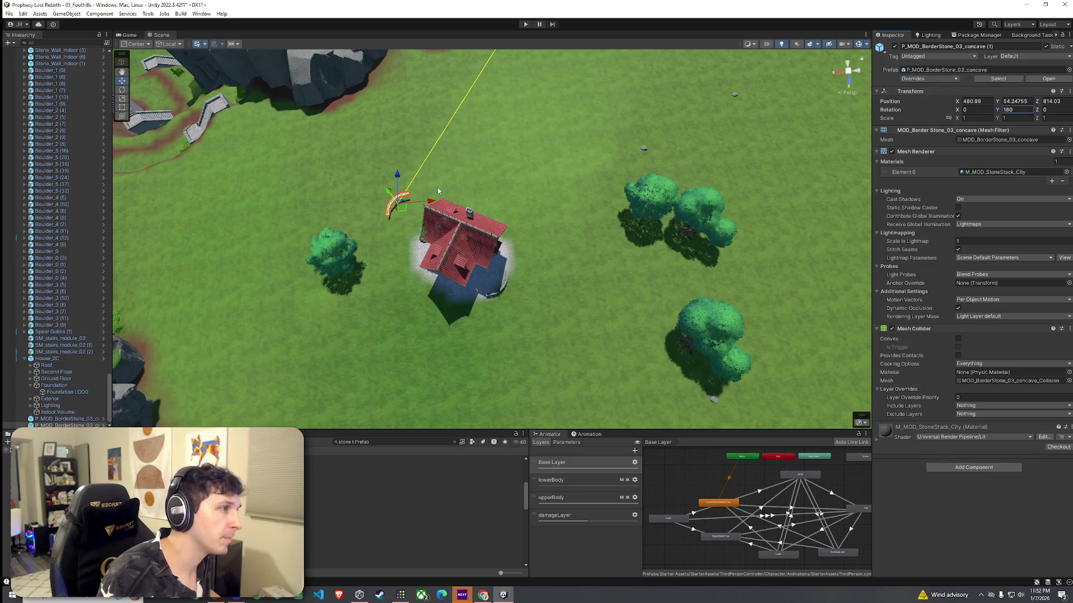
left_click_drag(424, 235, 427, 238)
scroll(438, 246, "up", 3)
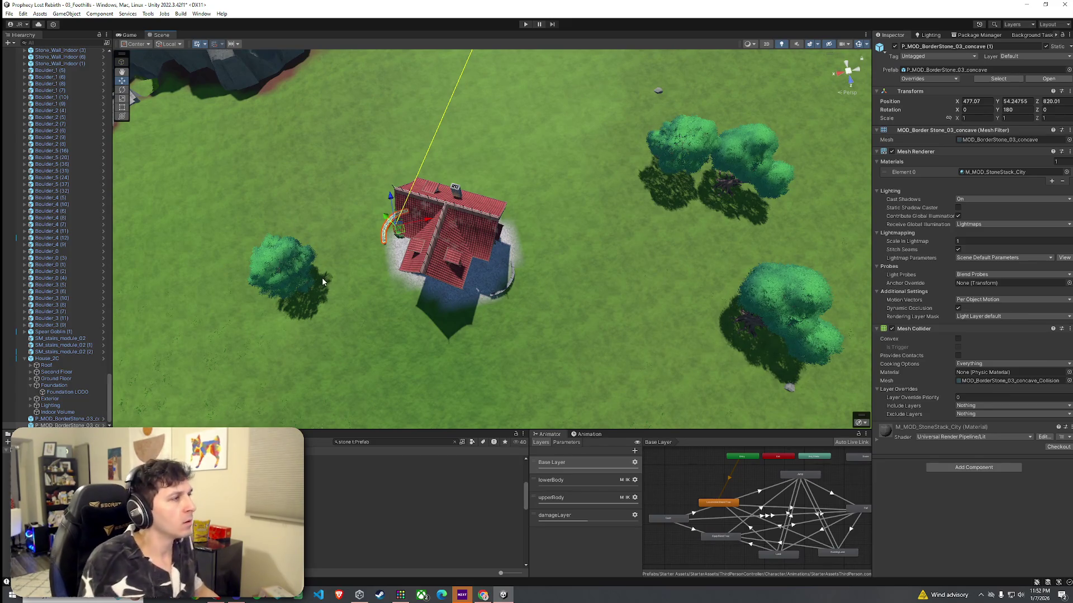
Rotate both border stones around the house, enter 0 for one stone, and push it against the patch
left_click(513, 281, "shift")
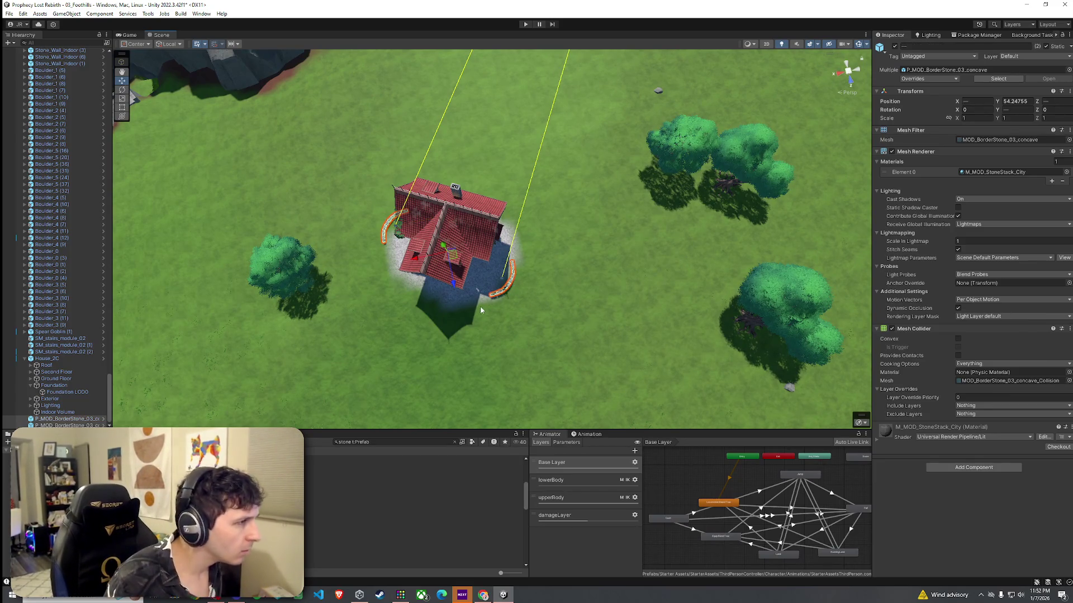
key("e")
mouse_move(454, 268)
left_mouse_down()
mouse_move(390, 304)
mouse_move(327, 300)
left_mouse_up()
left_click_drag(438, 295, 601, 310)
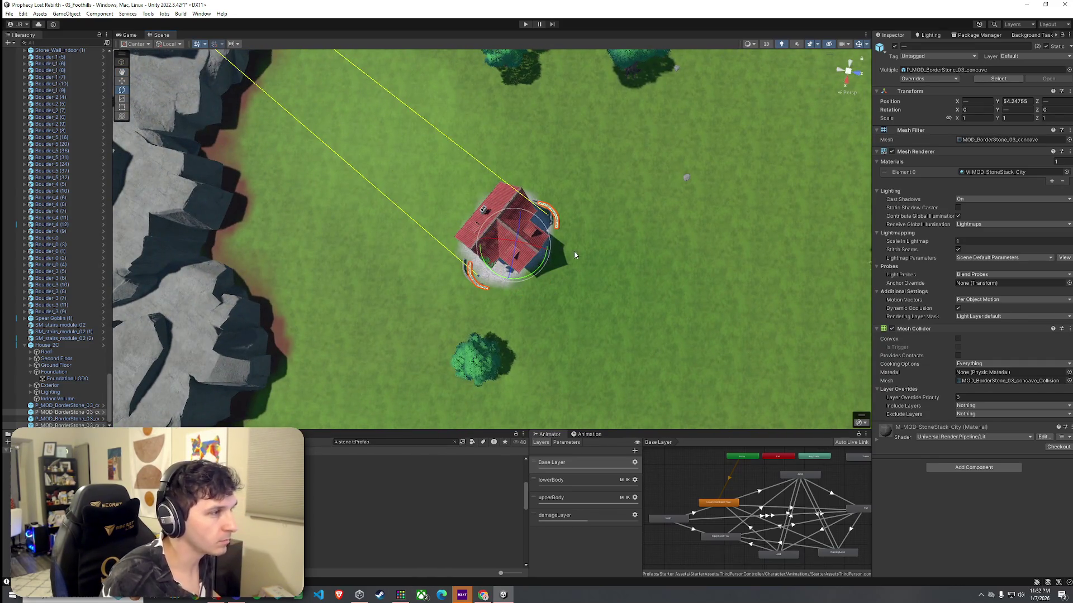
left_click(556, 219)
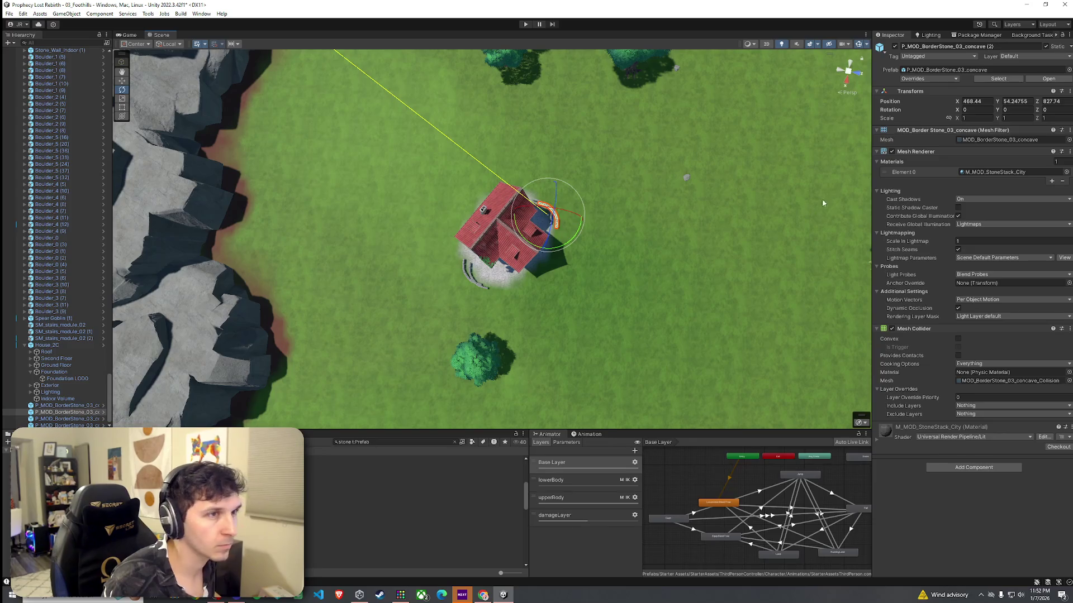
type("0")
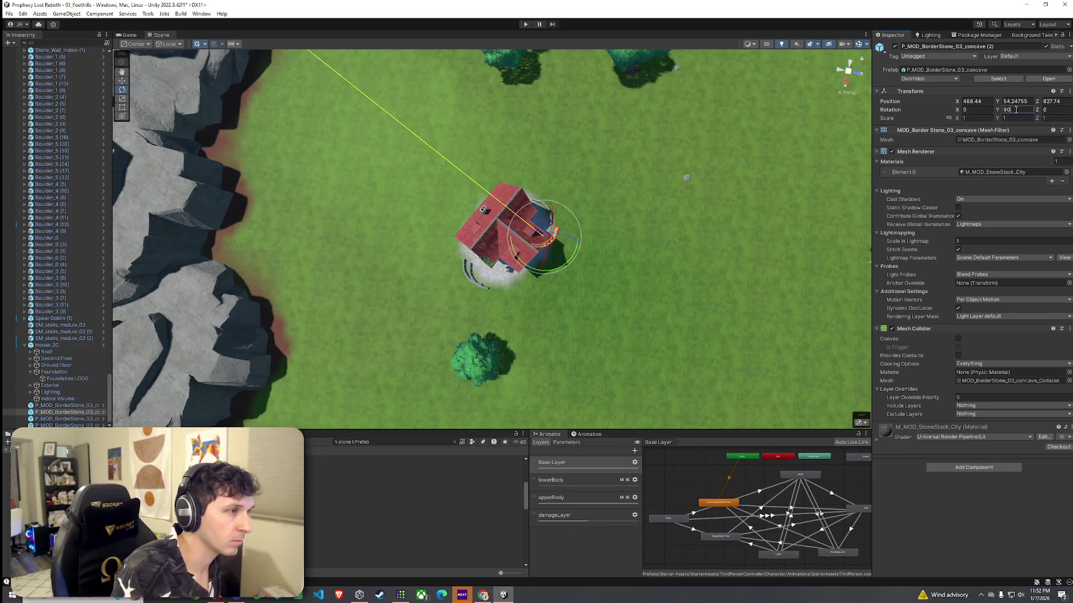
left_click_drag(540, 246, 531, 278)
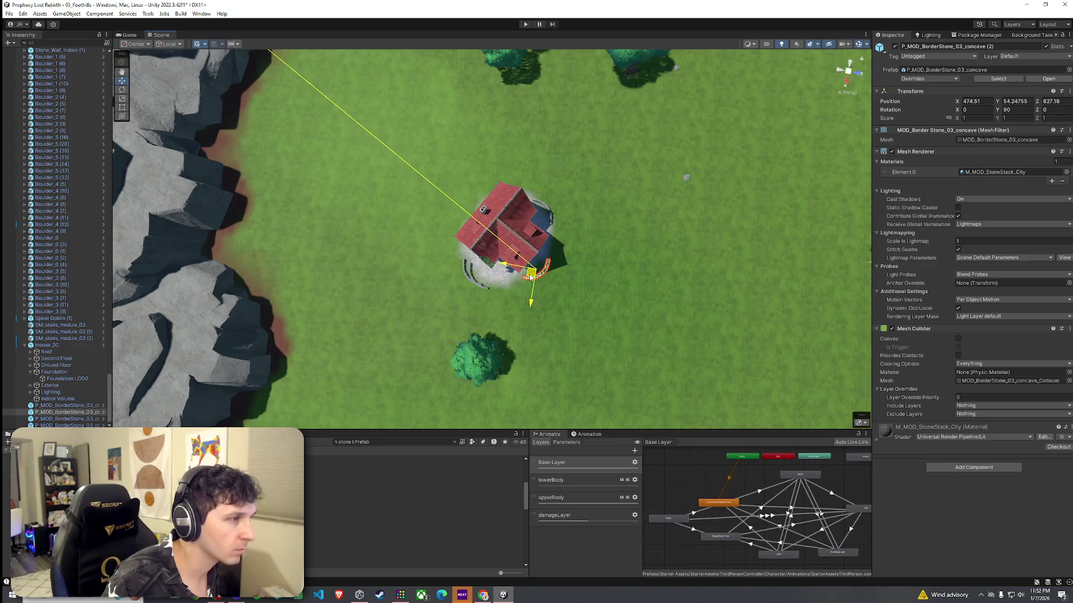
Shift the remaining curved stones up and left so they hug the house's cobblestone patch
left_click(471, 274)
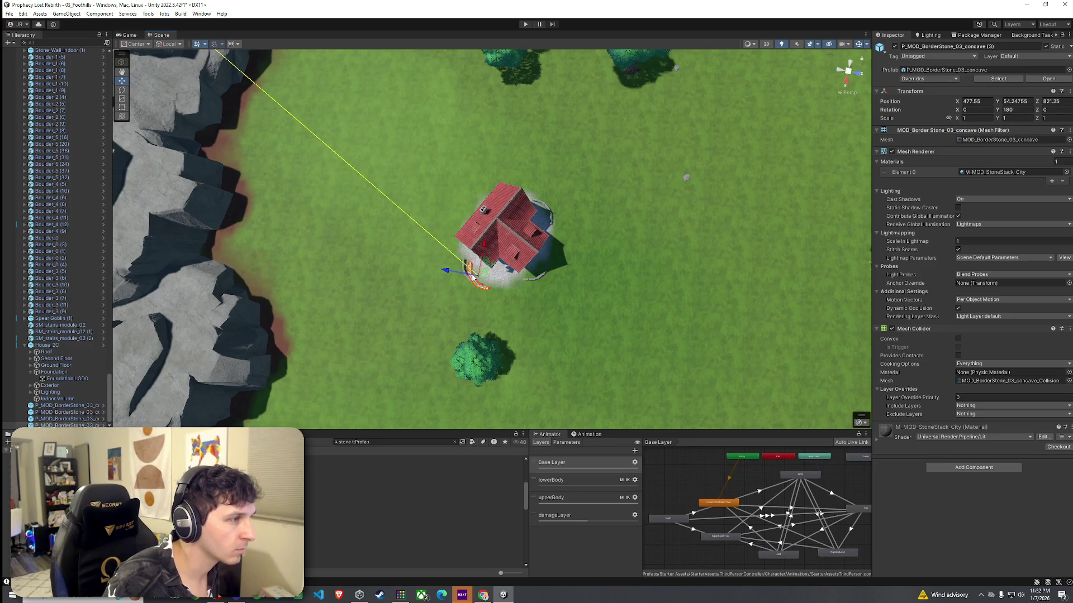
left_click_drag(482, 254, 472, 206)
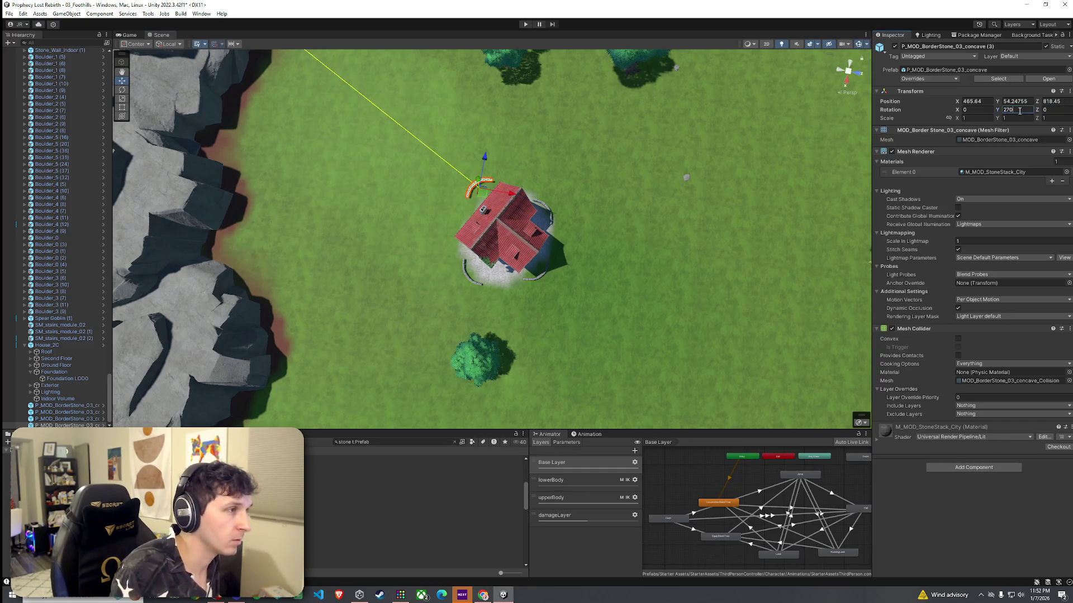
left_click_drag(670, 167, 686, 84)
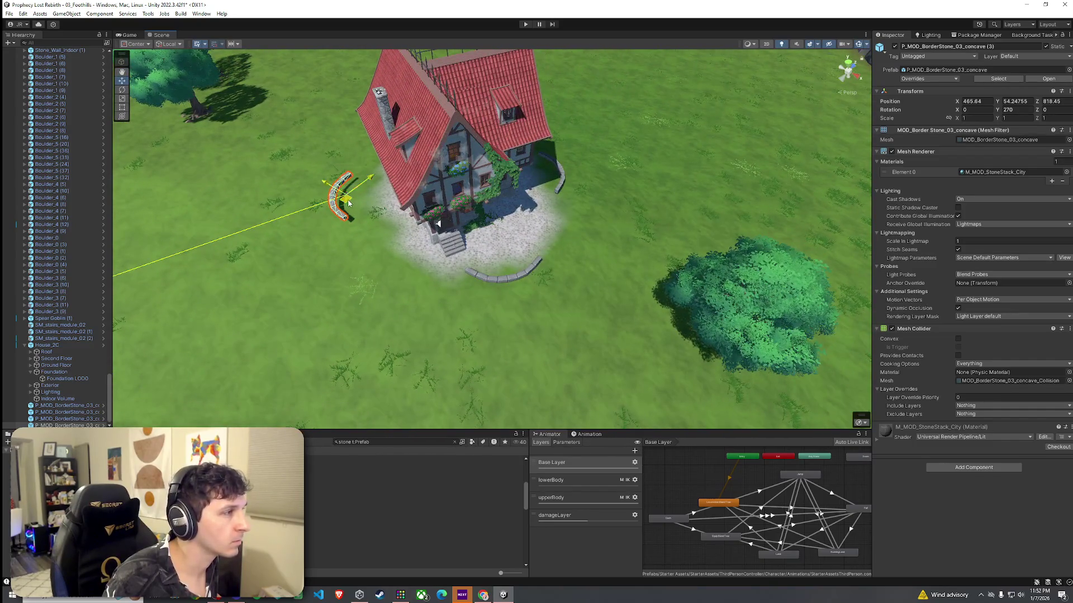
left_click_drag(348, 202, 402, 214)
left_click(494, 277)
mouse_move(505, 274)
left_mouse_down()
mouse_move(448, 281)
mouse_move(455, 260)
mouse_move(456, 275)
mouse_move(582, 218)
mouse_move(609, 171)
mouse_move(599, 215)
mouse_move(283, 224)
mouse_move(494, 187)
mouse_move(525, 196)
left_mouse_up()
key("e")
key("w")
left_click(418, 217)
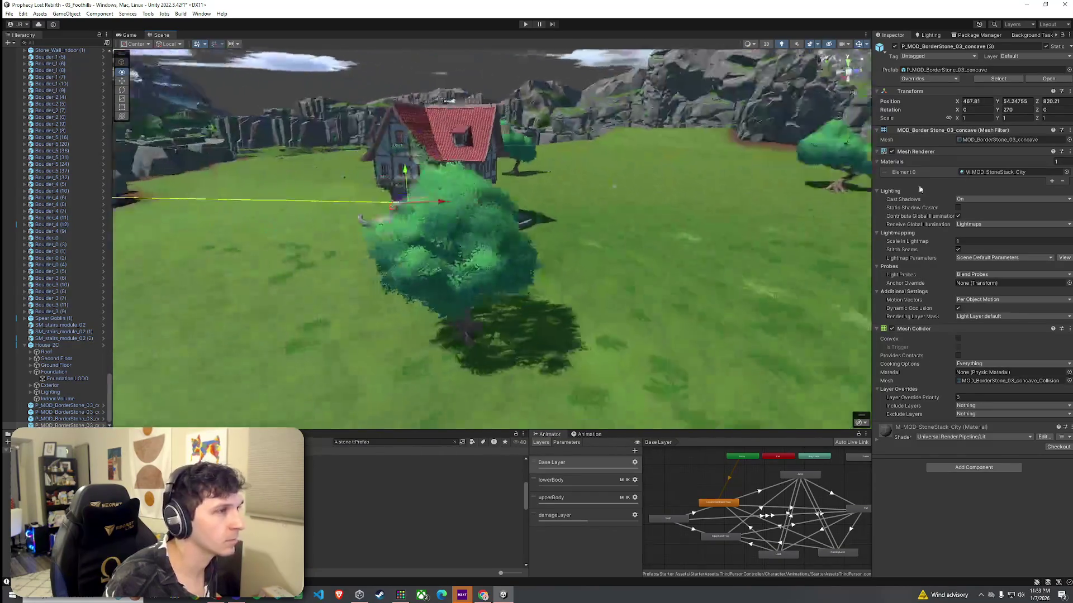
Place a P_MOD_BorderStone_03_straight stone in front of the house
key("Up")
key("Up")
key("Up")
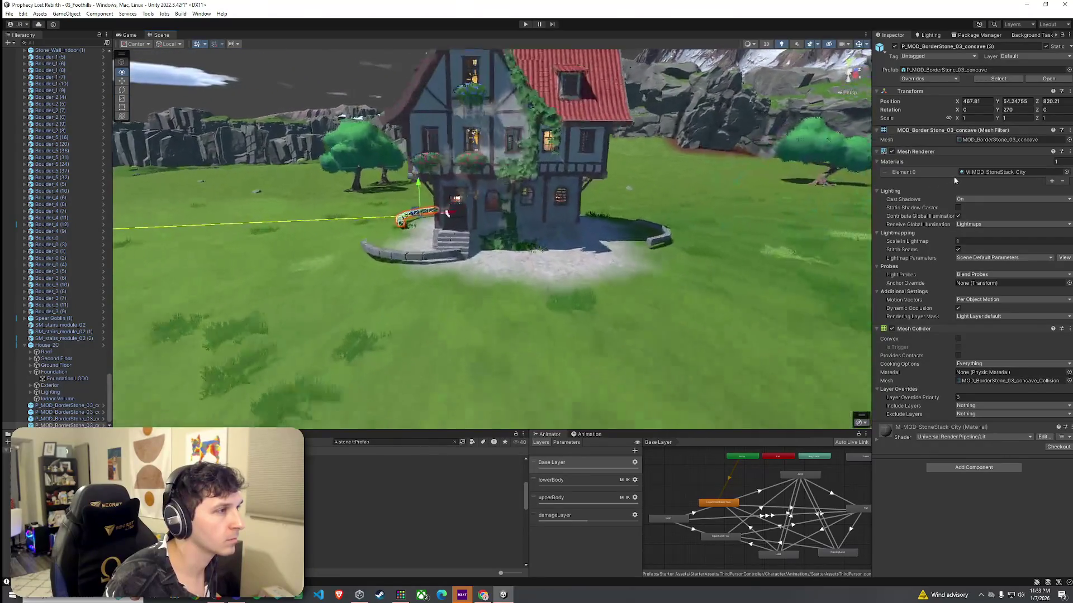
left_click(677, 236)
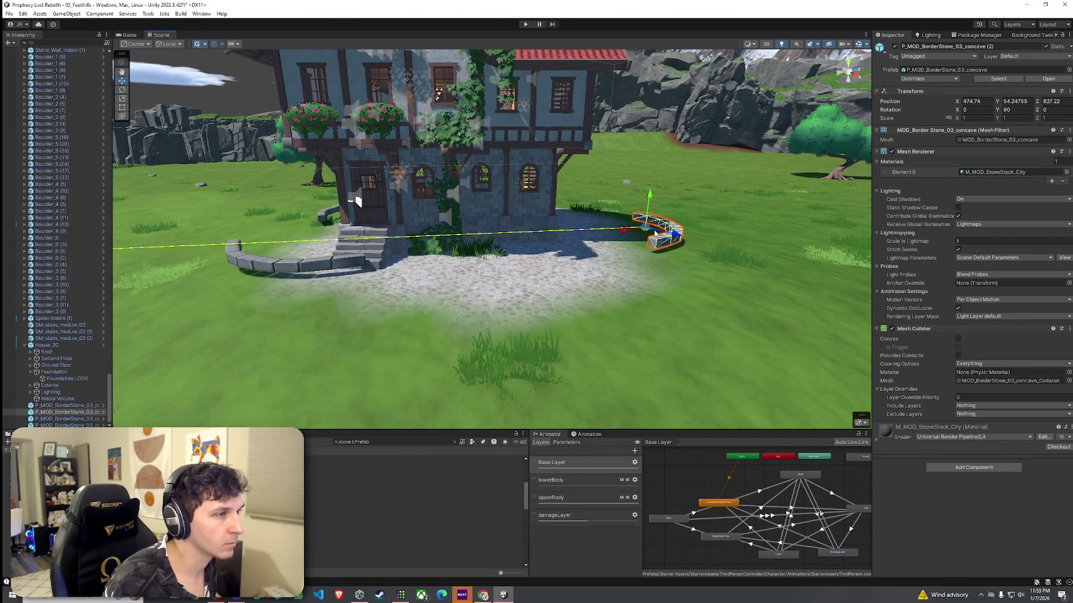
mouse_move(571, 256)
left_mouse_down()
mouse_move(490, 264)
mouse_move(580, 266)
left_mouse_up()
left_click(489, 265)
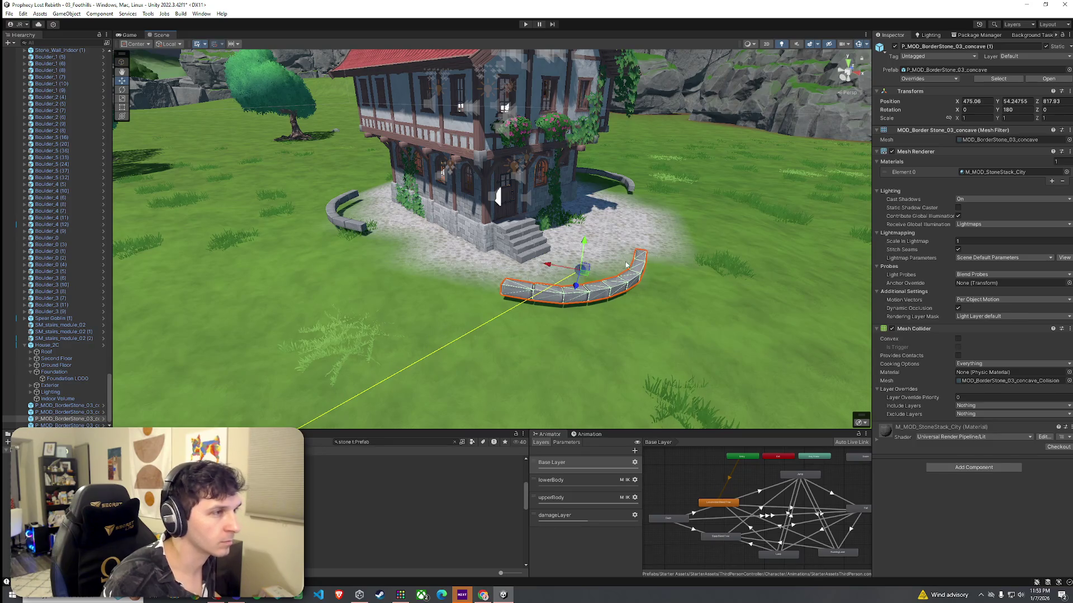
left_click(414, 478)
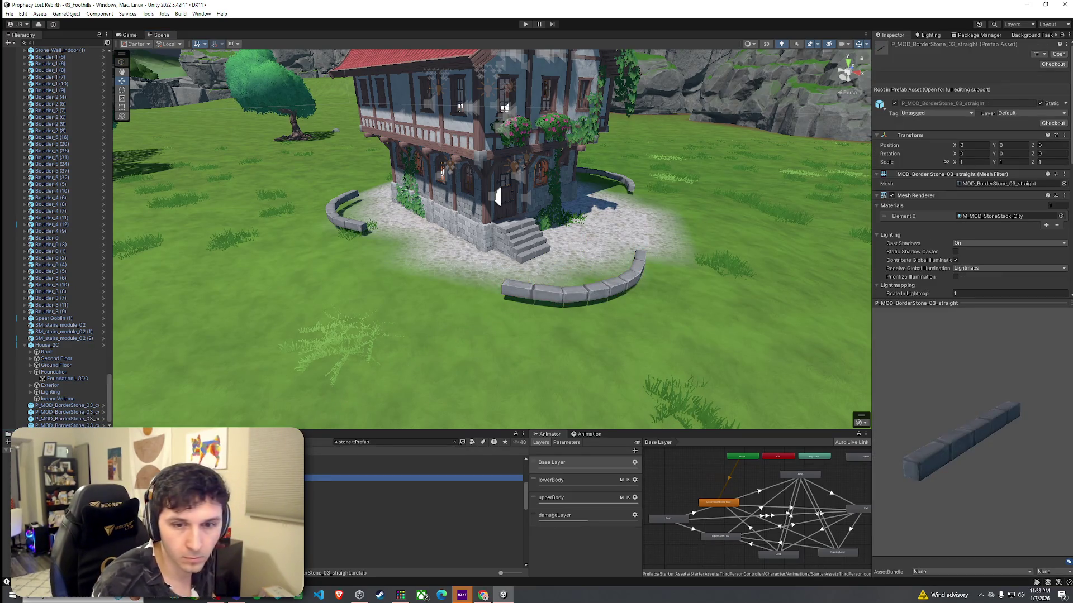
left_click_drag(413, 478, 591, 336)
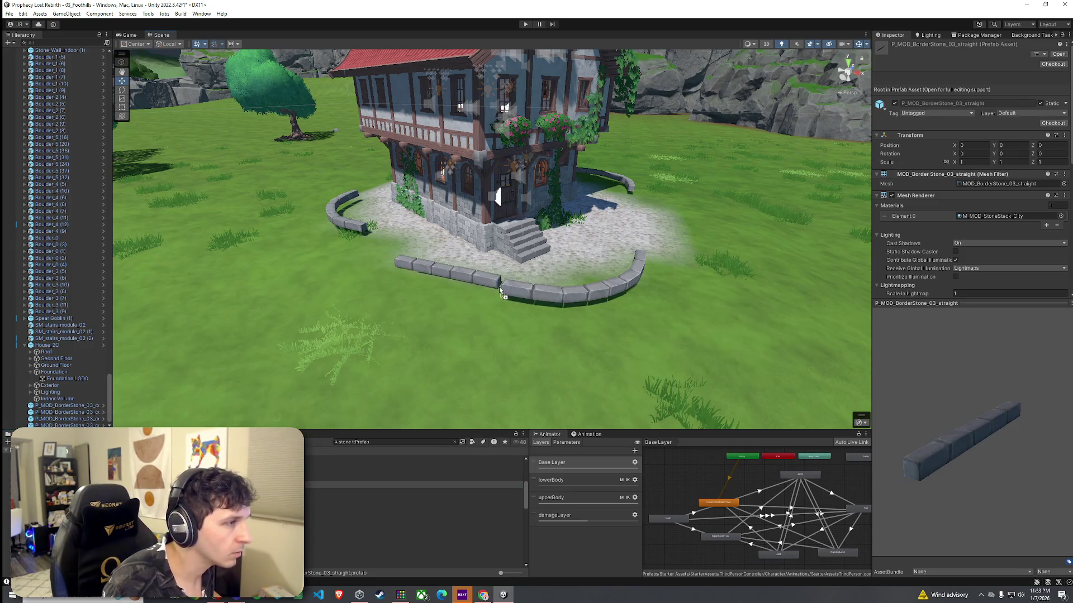
Nudge the front curved stone toward the house and slide the straight stone left to extend the row
left_click(535, 292)
left_click_drag(591, 278, 580, 270)
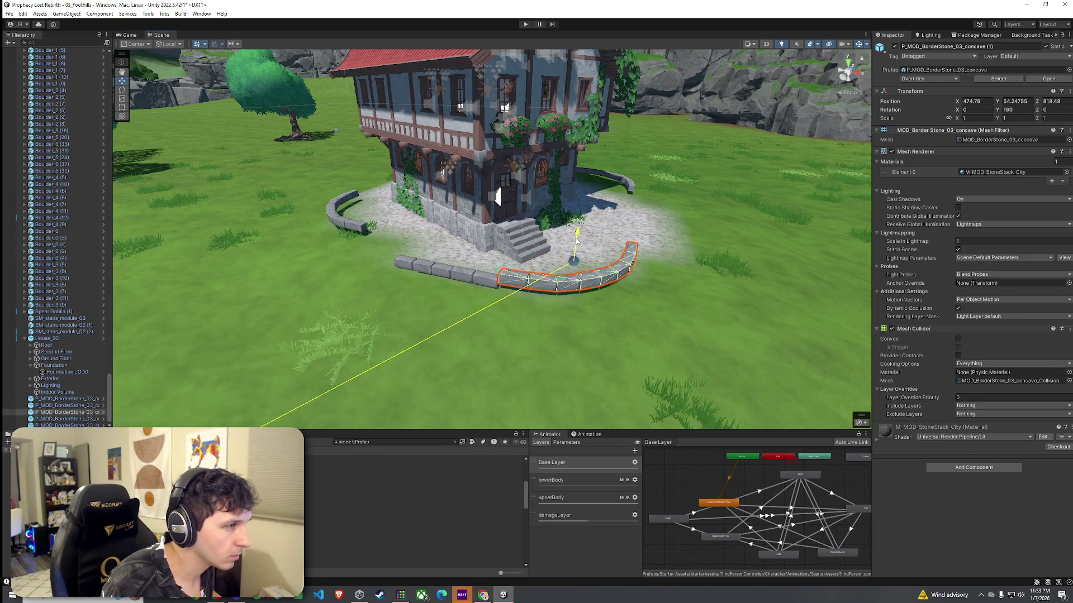
left_click(577, 246)
scroll(497, 323, "up", 3)
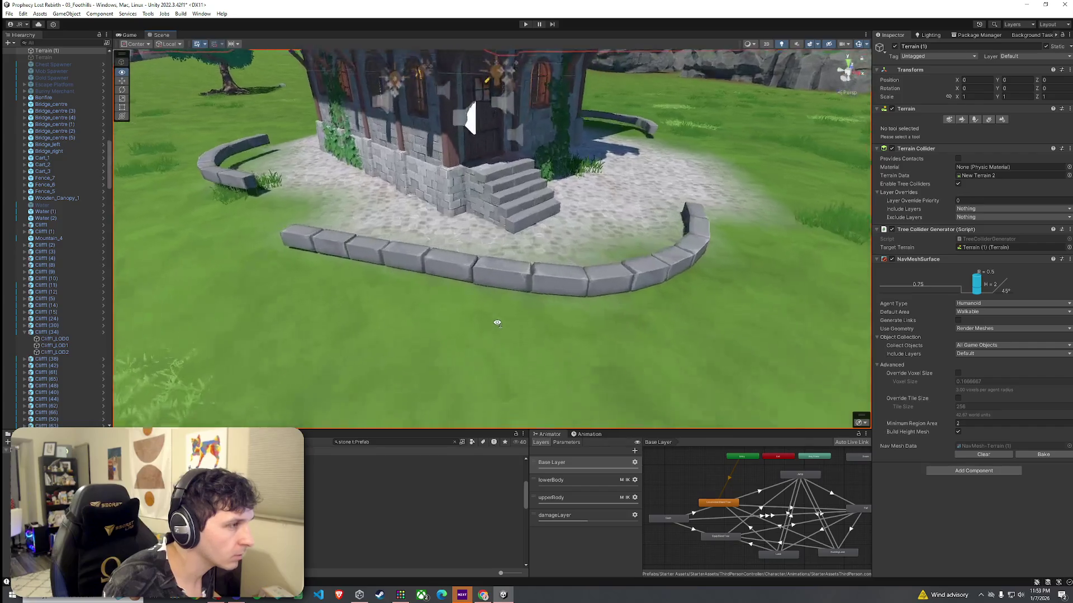
mouse_move(497, 323)
left_mouse_down()
mouse_move(597, 318)
mouse_move(585, 325)
left_mouse_up()
left_click(447, 280)
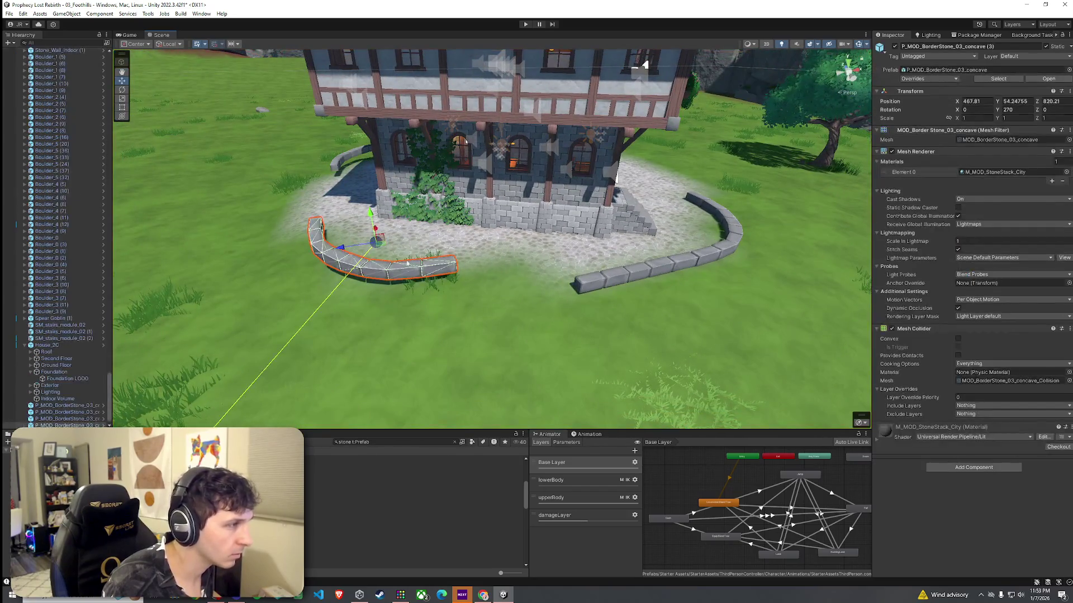
left_click(597, 286)
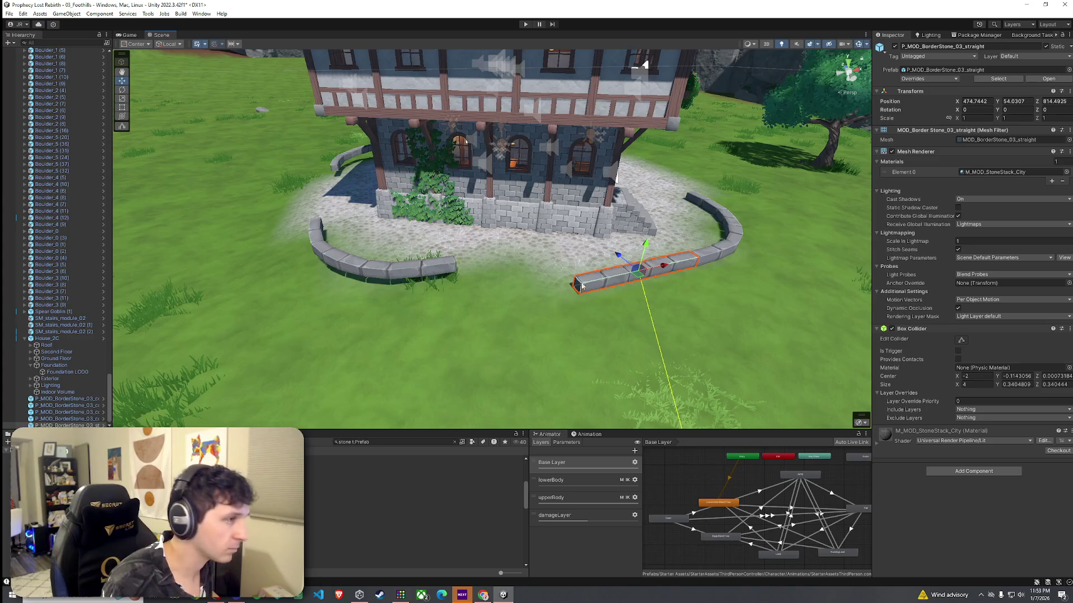
left_click(613, 282)
mouse_move(661, 270)
left_mouse_down()
mouse_move(517, 299)
mouse_move(534, 295)
left_mouse_up()
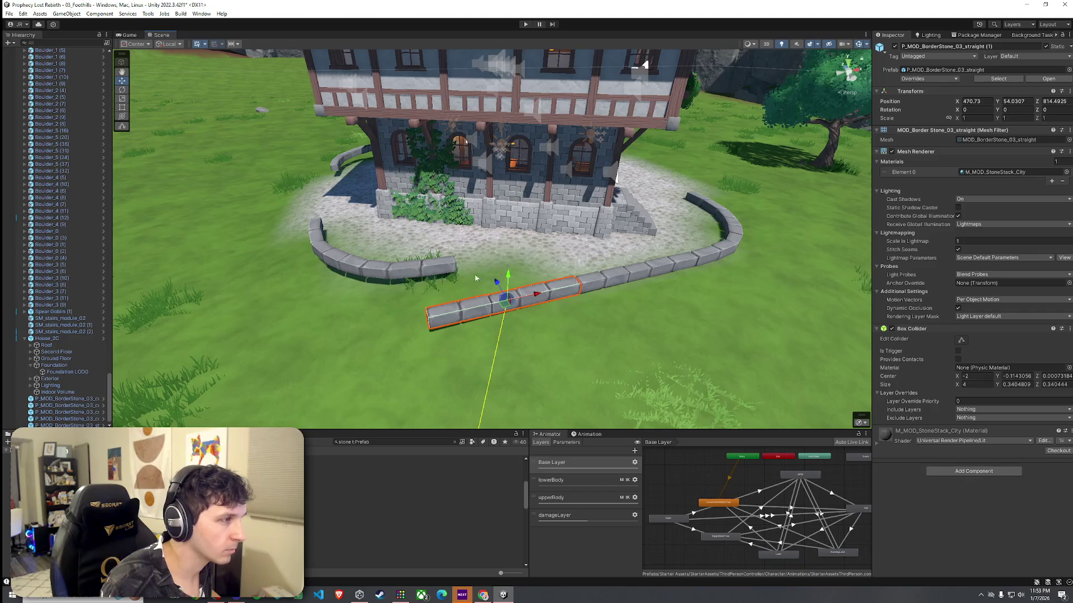
Move the concave stone to the end of the straight row and fine-tune its position
left_click(408, 271)
mouse_move(372, 246)
left_mouse_down()
mouse_move(344, 290)
mouse_move(336, 267)
left_mouse_up()
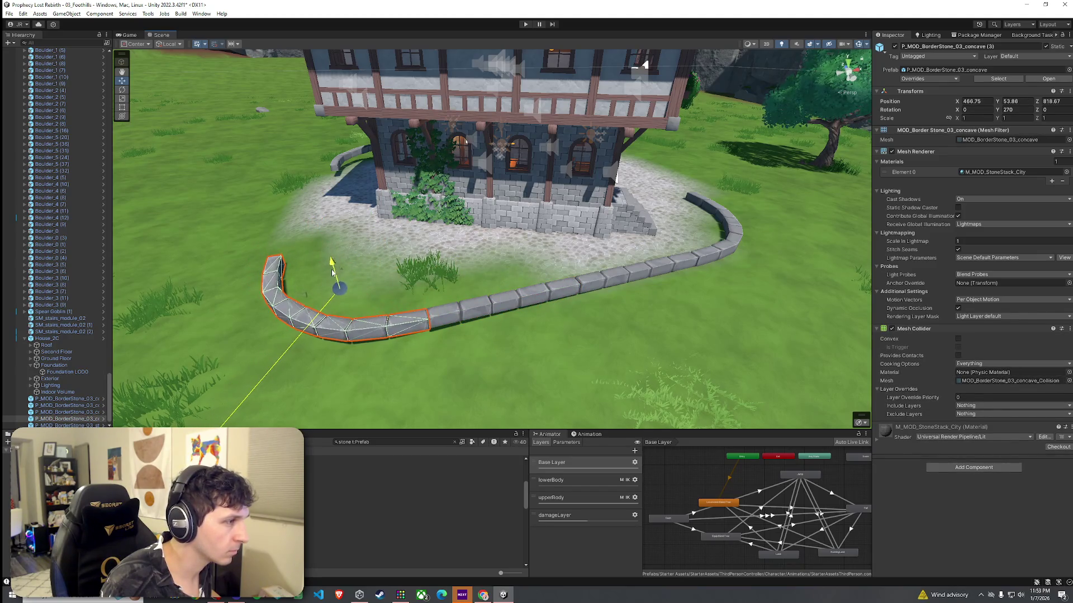
scroll(358, 291, "up", 5)
mouse_move(365, 299)
left_mouse_down()
mouse_move(436, 313)
mouse_move(330, 299)
mouse_move(354, 324)
mouse_move(350, 299)
left_mouse_up()
scroll(391, 335, "down", 10)
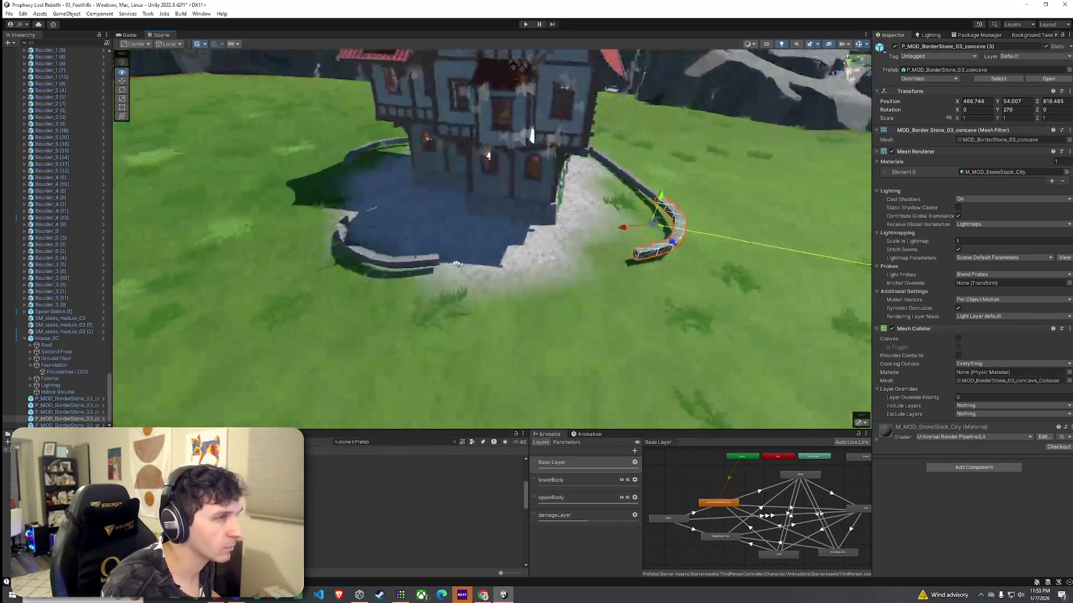
scroll(558, 252, "up", 8)
Check the border around the house and sink the back curved stone slightly into the grass
mouse_move(614, 251)
left_mouse_down()
mouse_move(678, 262)
mouse_move(210, 279)
mouse_move(357, 268)
left_mouse_up()
left_click(458, 265)
left_click(537, 267, "ctrl")
mouse_move(501, 265)
left_mouse_down()
mouse_move(649, 239)
mouse_move(425, 253)
mouse_move(771, 235)
mouse_move(646, 249)
left_mouse_up()
key("f")
left_click(573, 244)
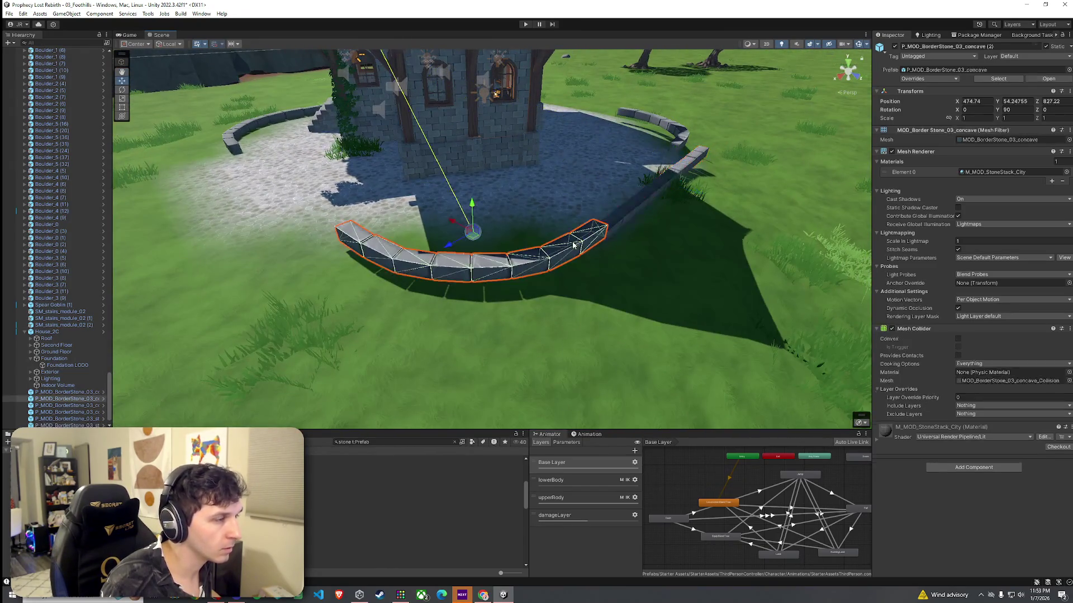
left_click_drag(473, 209, 472, 214)
mouse_move(473, 214)
left_mouse_down()
mouse_move(567, 199)
mouse_move(557, 232)
left_mouse_up()
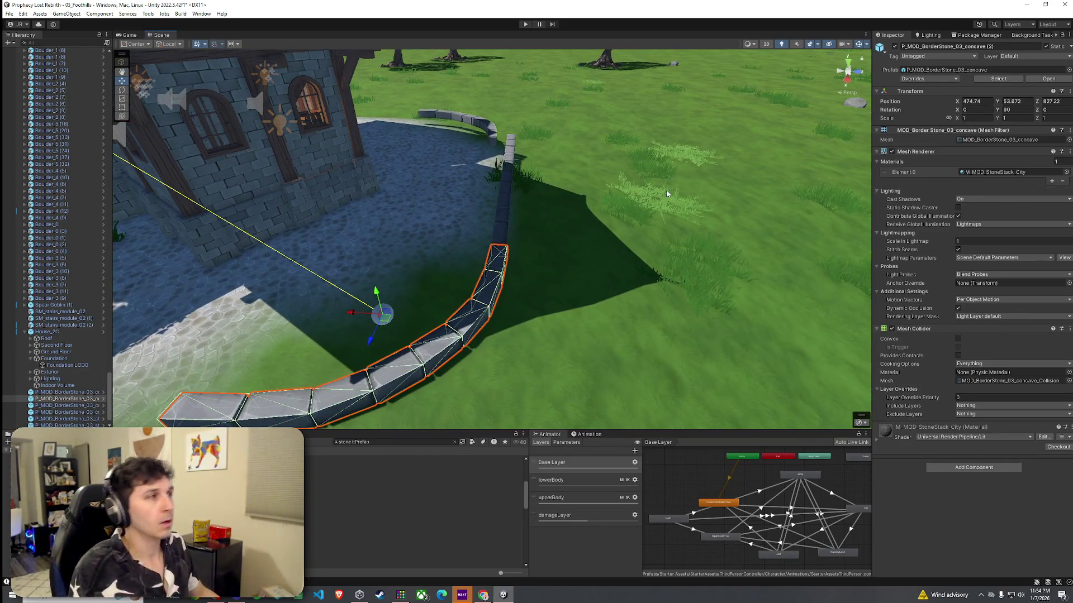
left_click(10, 14)
left_click(485, 171)
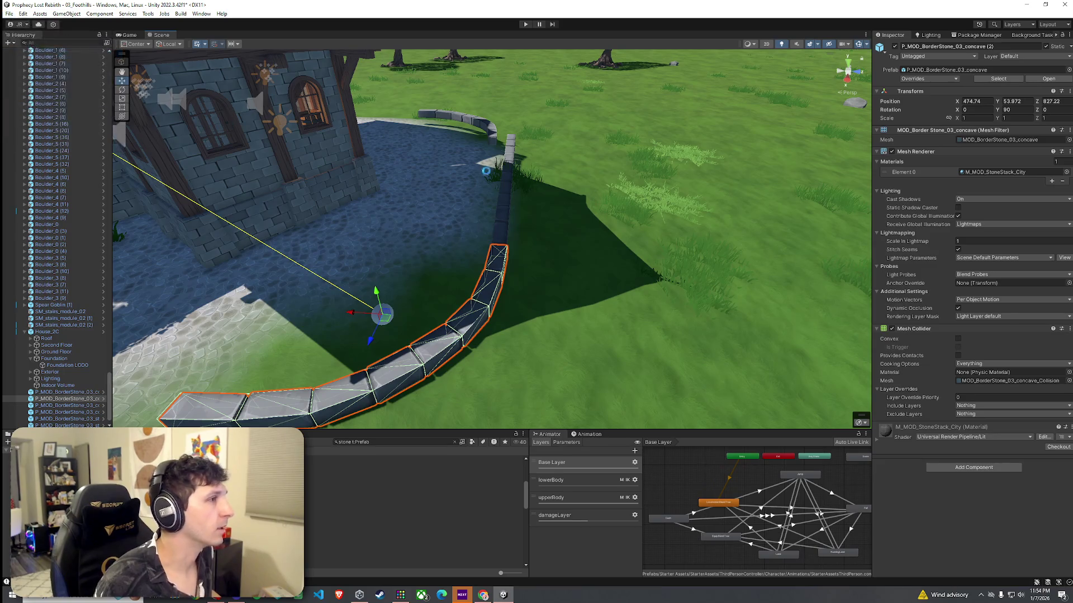
scroll(475, 185, "down", 5)
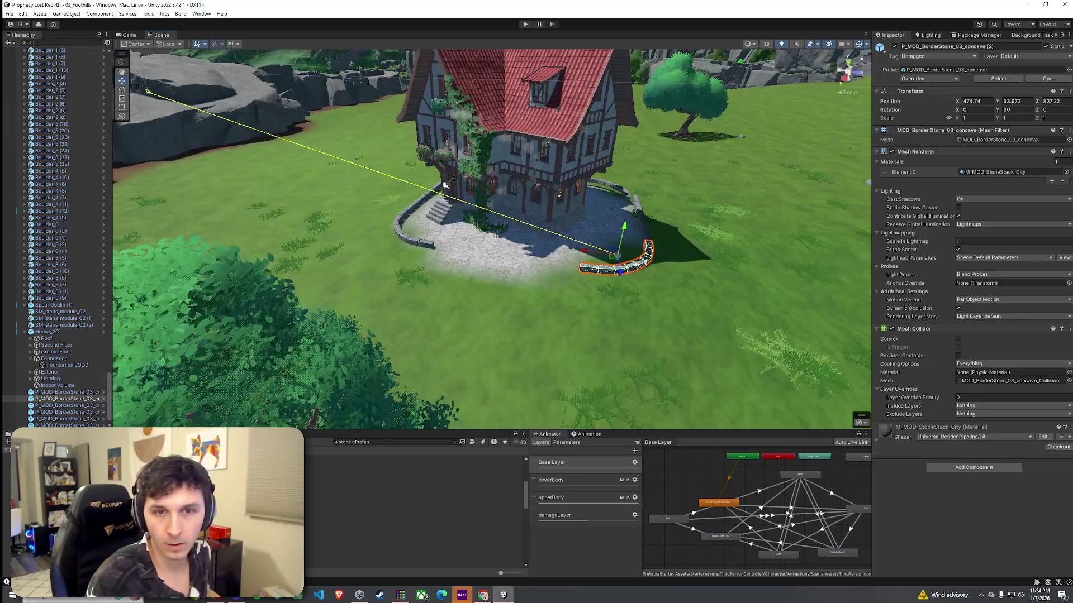